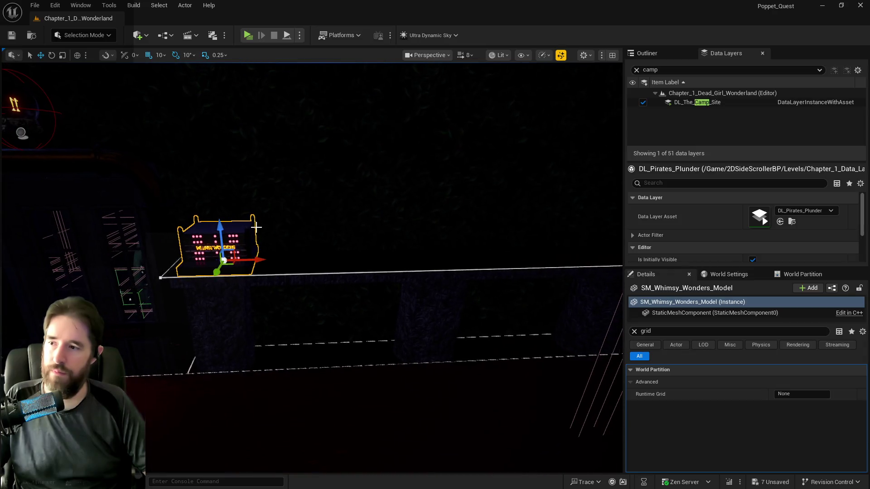
Alt-drag copies of SM_Whimsy_Wonders_Model along the ledge, up to SM_Whimsy_Wonders_Model7
drag(257, 259, 332, 266)
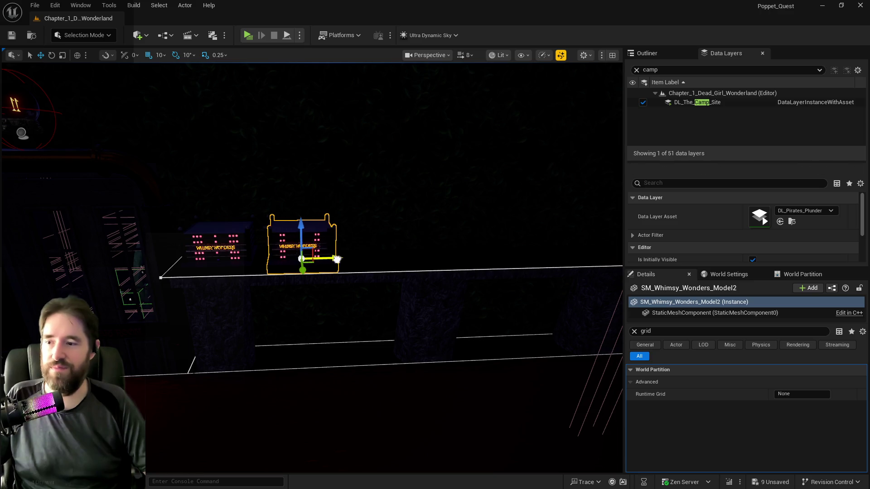
drag(332, 259, 451, 262)
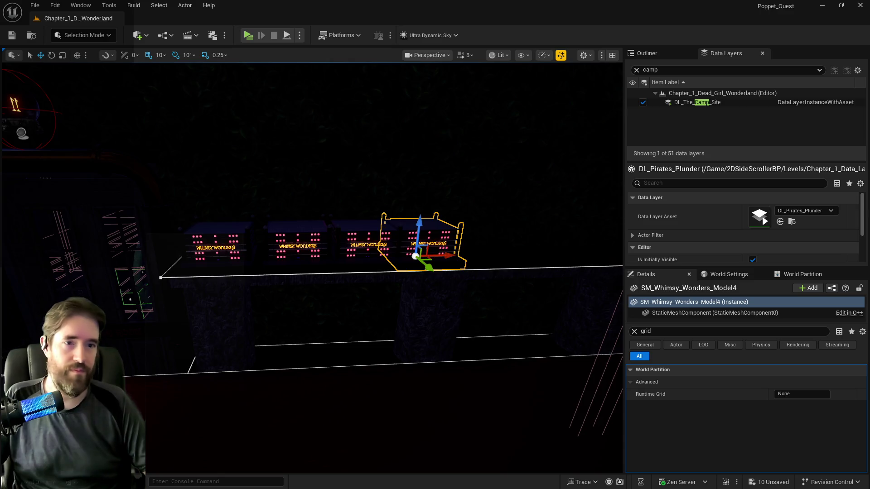
key(f)
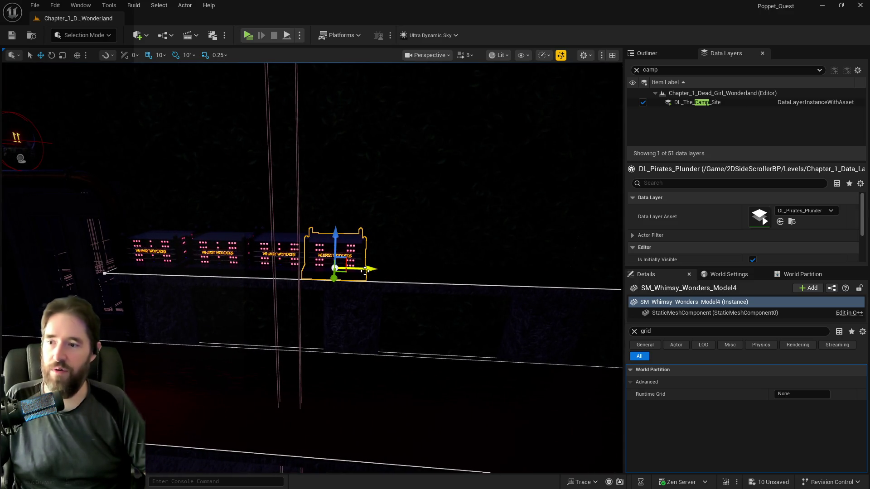
mouse_move(369, 271)
mouse_down()
mouse_move(438, 273)
mouse_move(270, 266)
mouse_up()
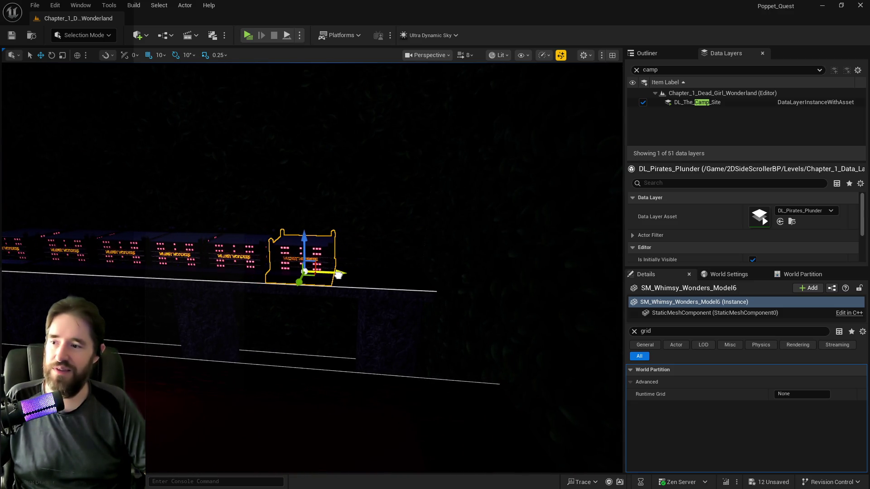
mouse_move(379, 277)
mouse_down()
mouse_move(419, 281)
mouse_move(409, 283)
mouse_move(414, 234)
mouse_up()
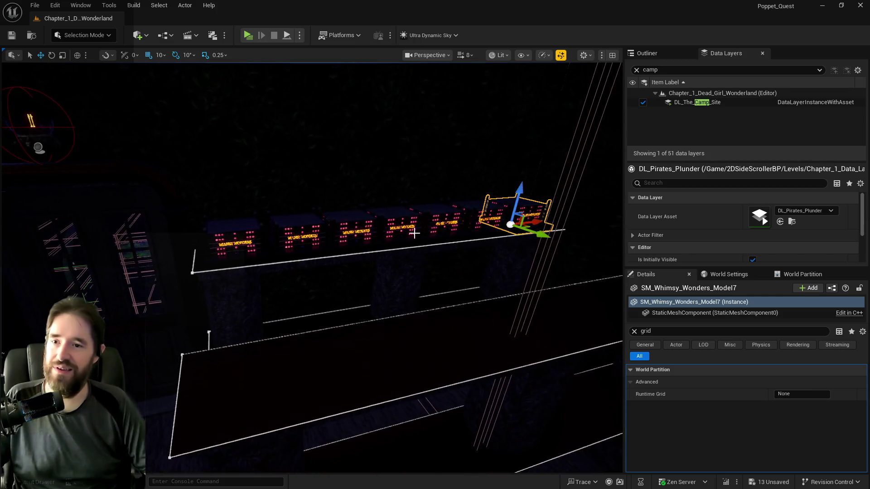
Select all seven Whimsy Wonders buildings and set their Runtime Grid to MainPartition
ctrl+click(478, 208)
ctrl+click(435, 218)
ctrl+click(397, 224)
ctrl+click(359, 218)
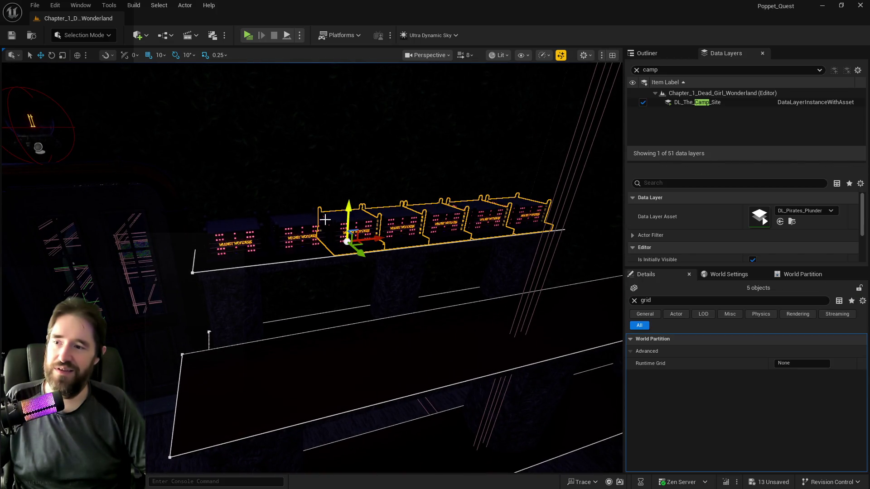
ctrl+click(240, 232)
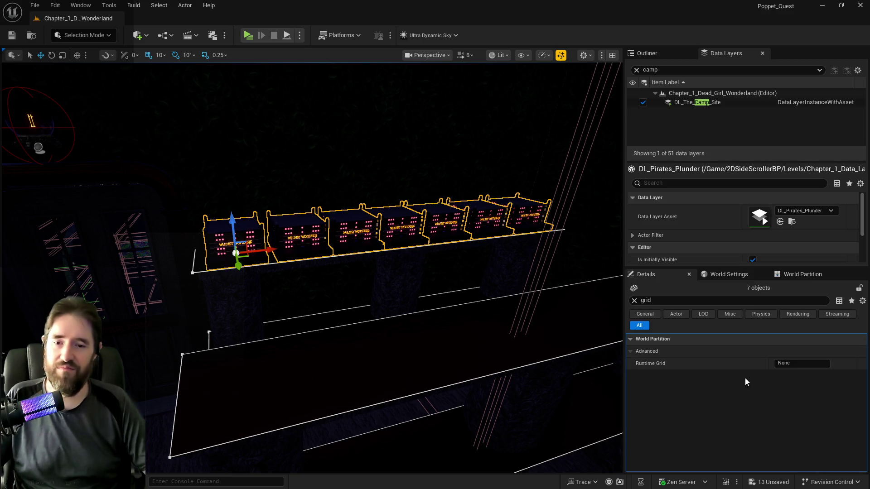
click(731, 274)
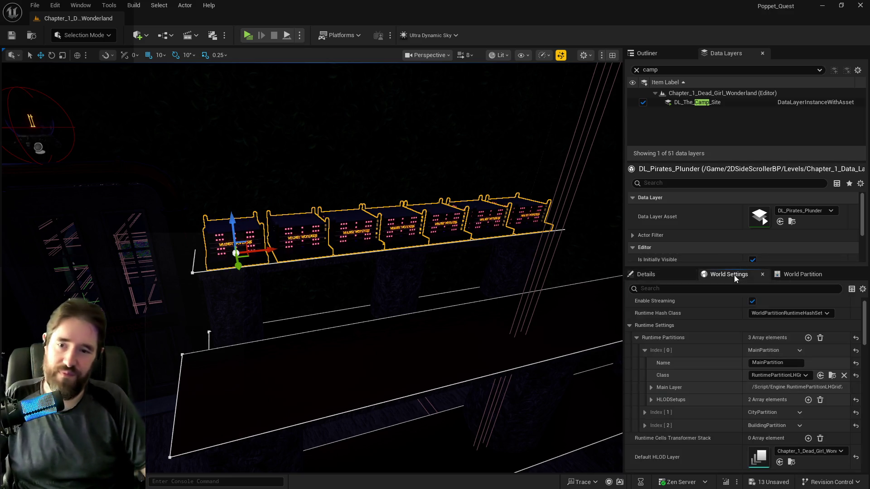
click(791, 365)
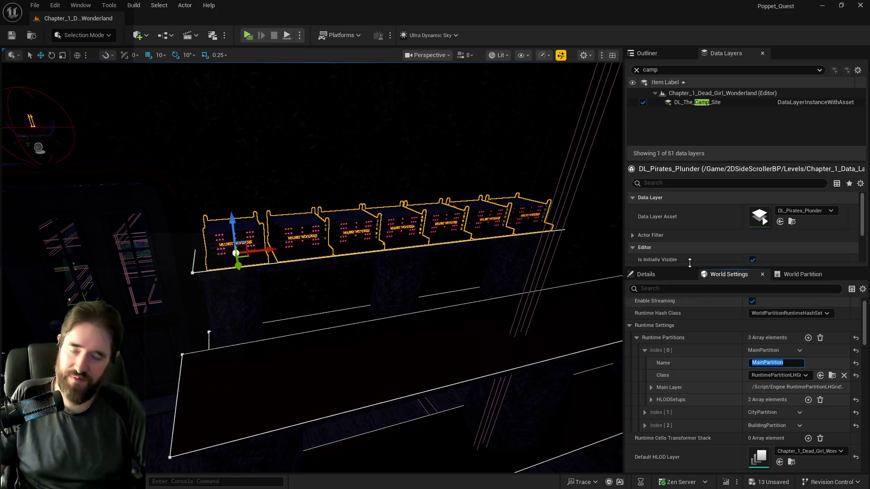
click(658, 275)
click(794, 365)
text(MainPartition)
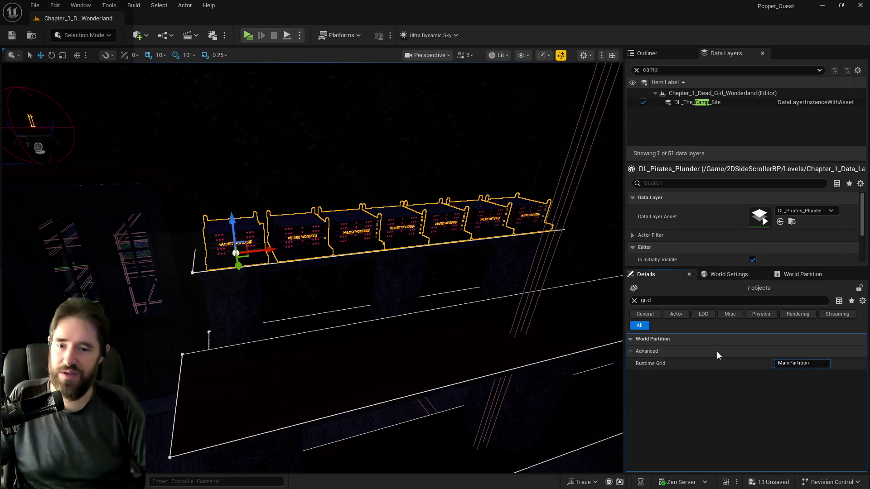
key(Return)
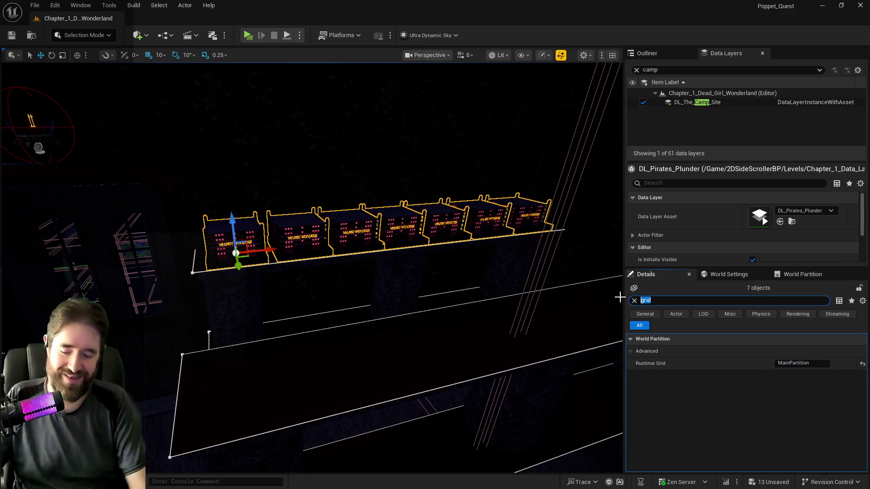
Assign the Chapter_1 HLOD layer to the selected buildings
text(hlod)
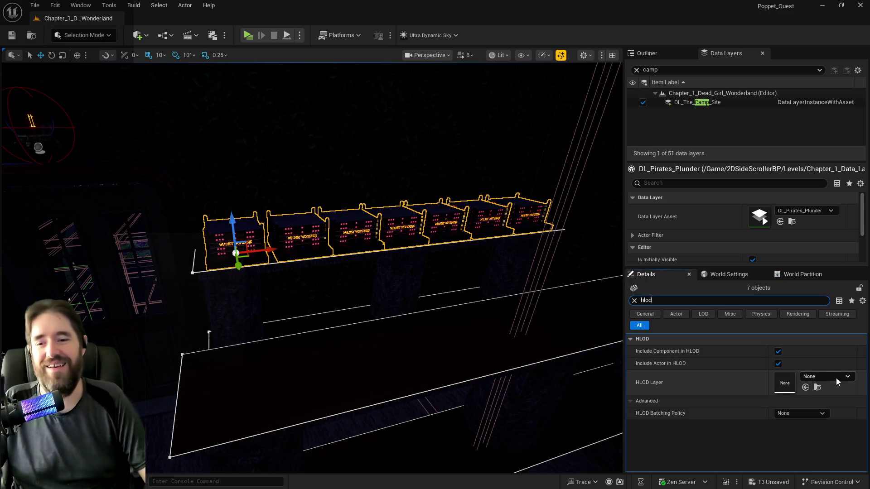
click(836, 378)
click(785, 282)
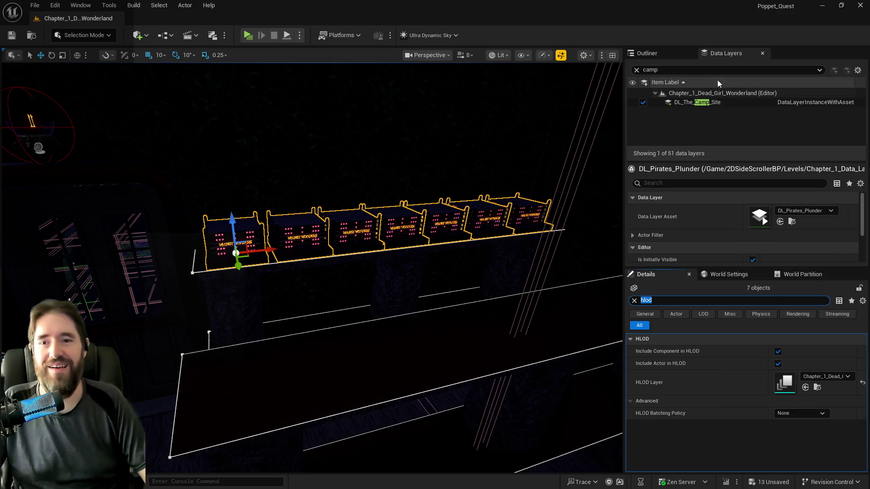
Unload the DL_The_Camp_Site data layer in the editor
right_click(697, 104)
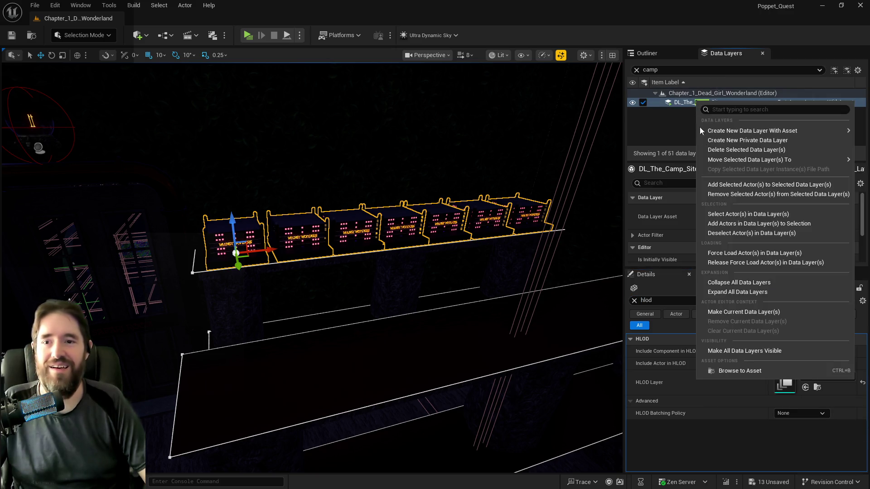
click(719, 186)
click(637, 69)
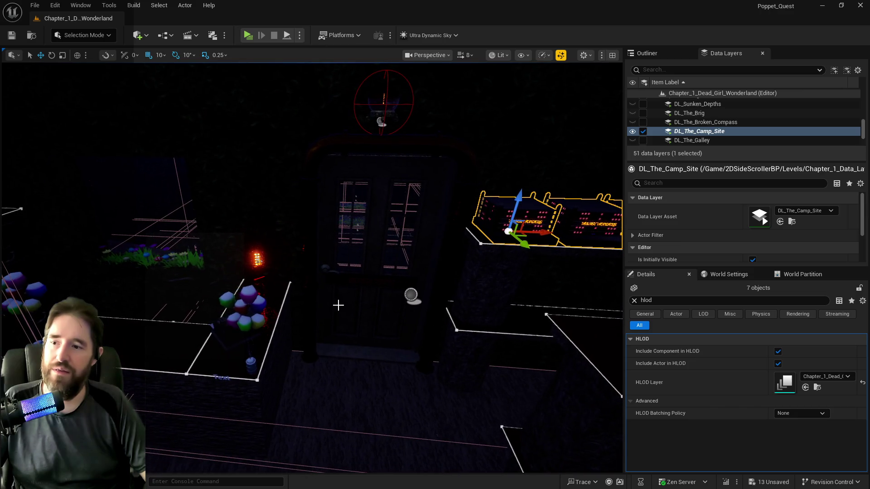
click(338, 305)
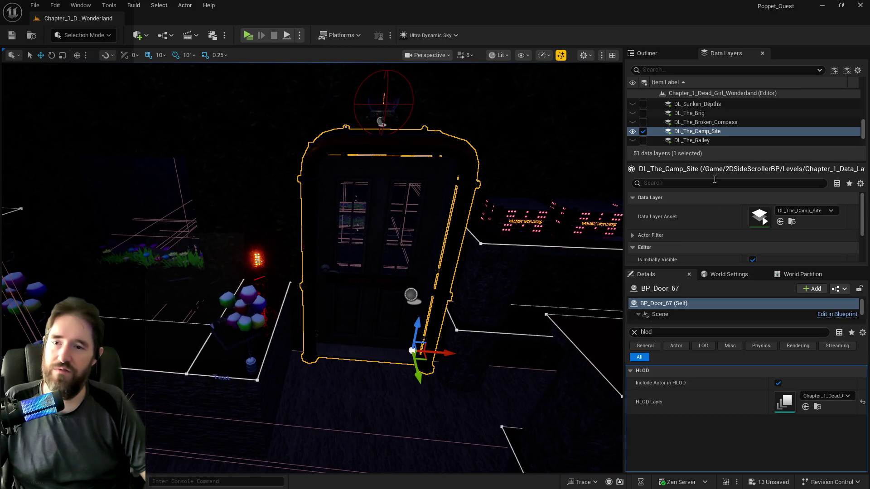
click(643, 132)
Tick Is Open on the Camp Site door BP_Door_67 and Hall of Records door BP_Door_49
click(647, 53)
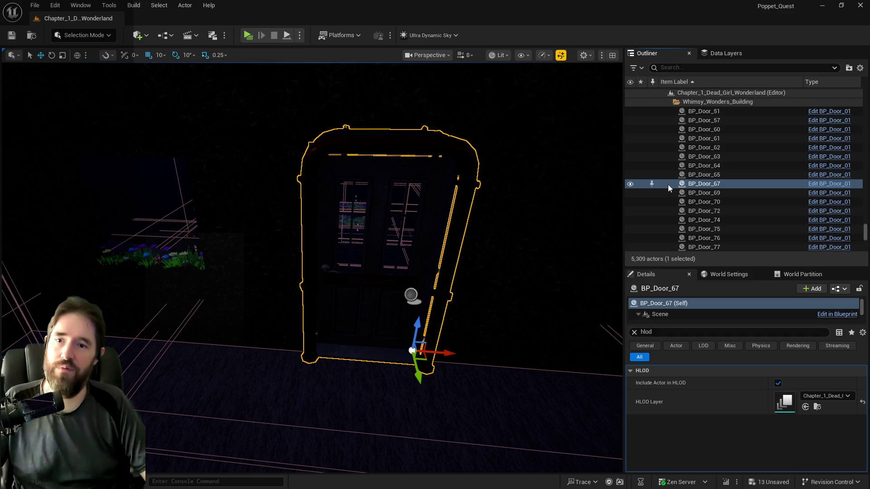
click(634, 332)
click(774, 444)
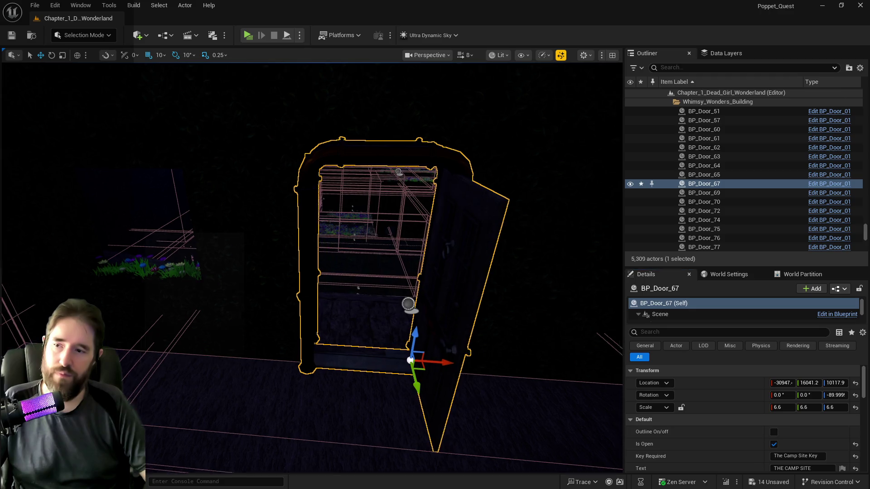
click(294, 276)
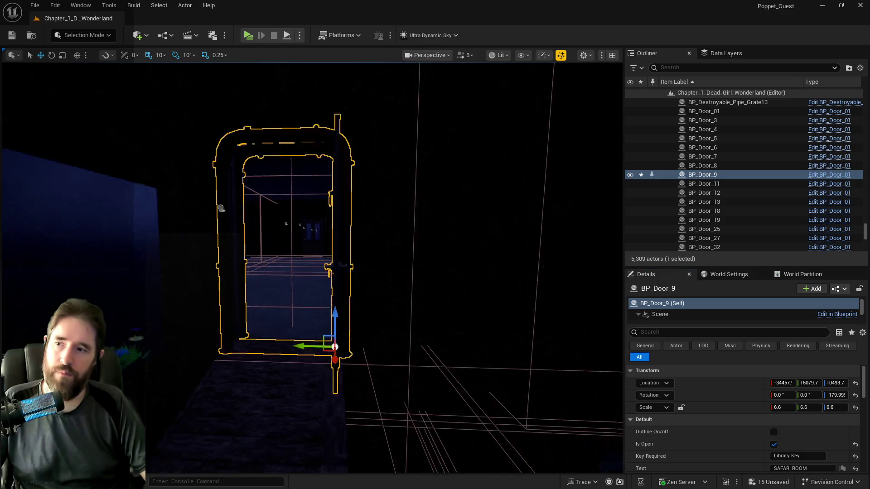
click(406, 307)
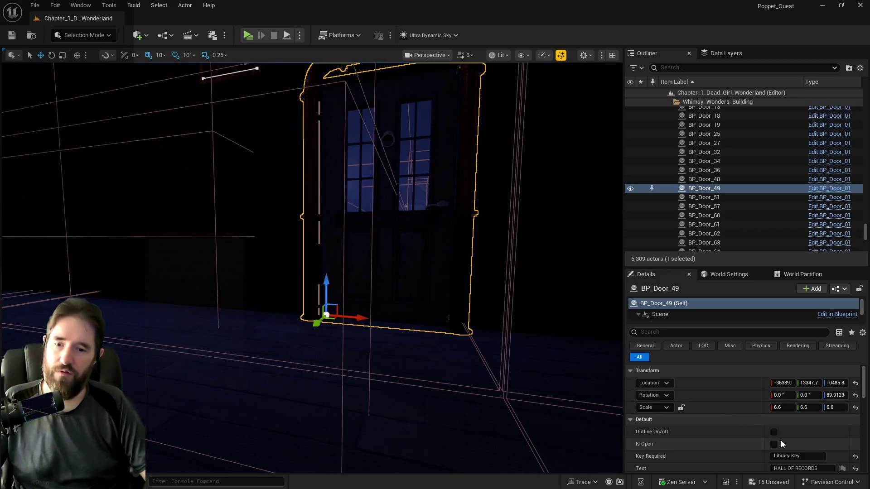
click(774, 444)
scroll(586, 357, up, 5)
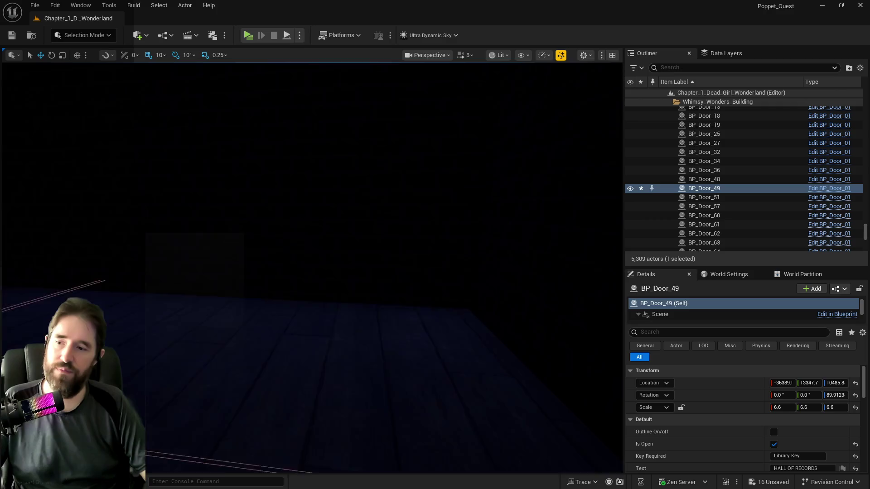
Save and playtest, running from the Hall of Records through the Library into The Camp Site
key(ctrl+s)
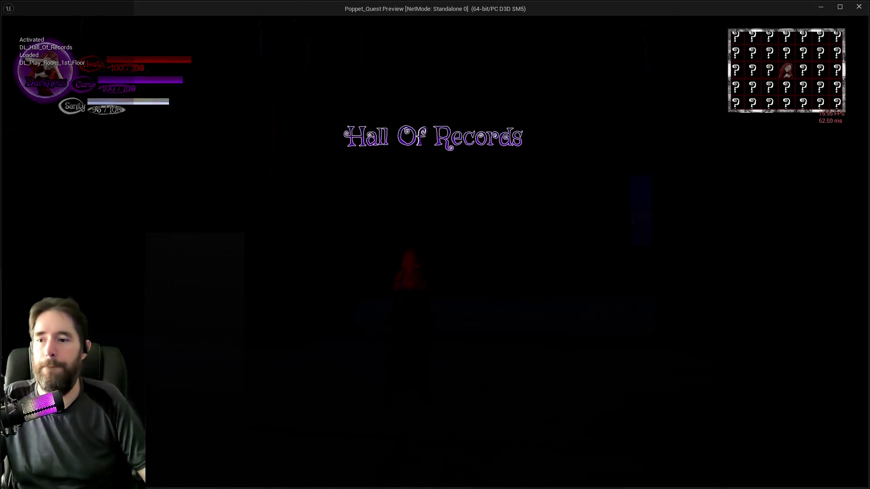
key(w)
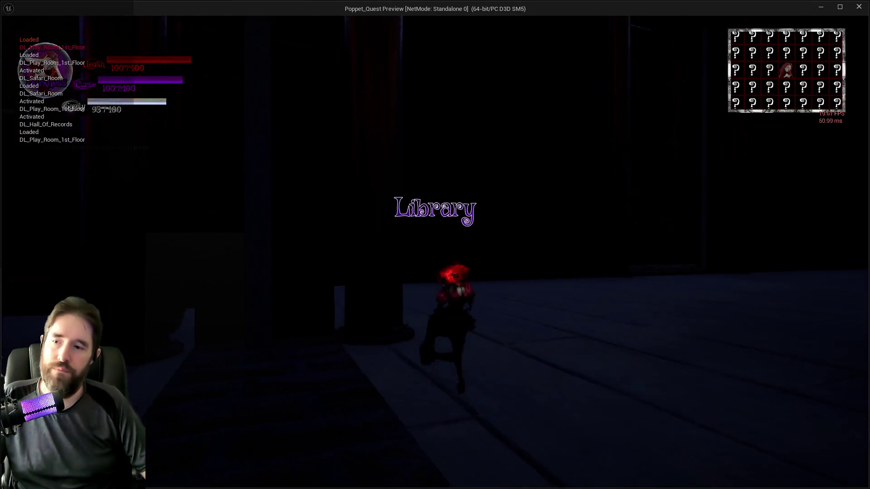
key(w)
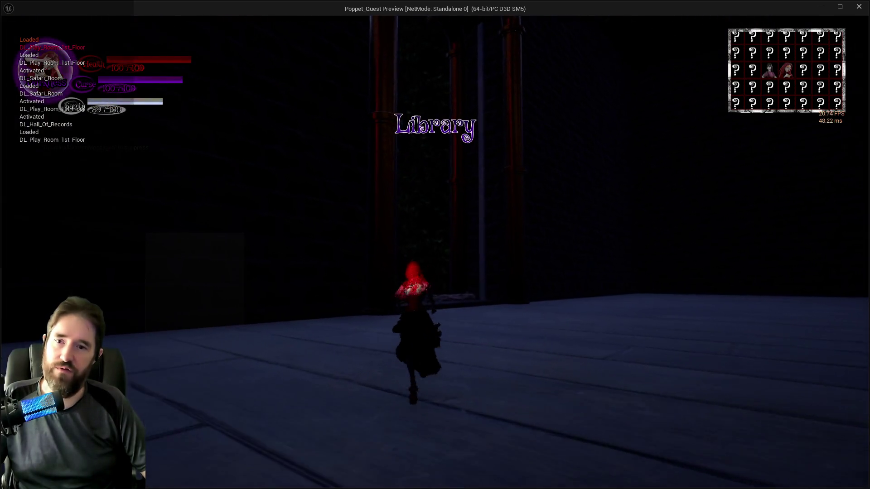
key(w)
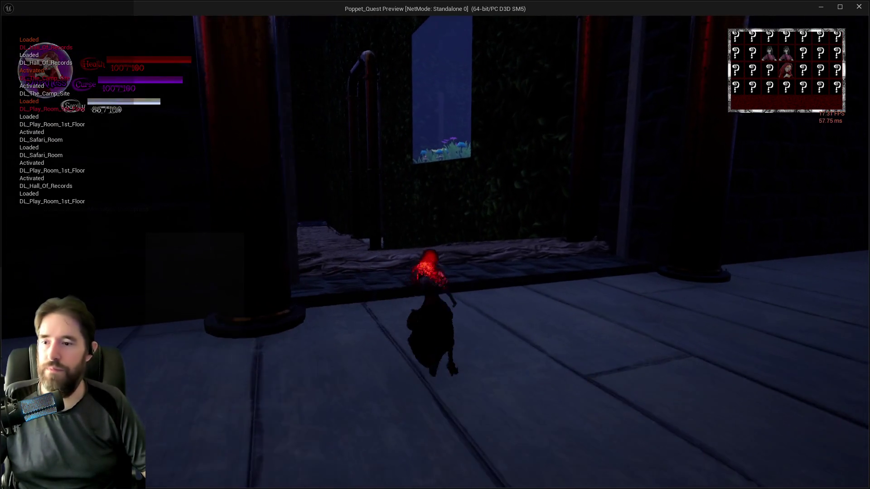
key(w)
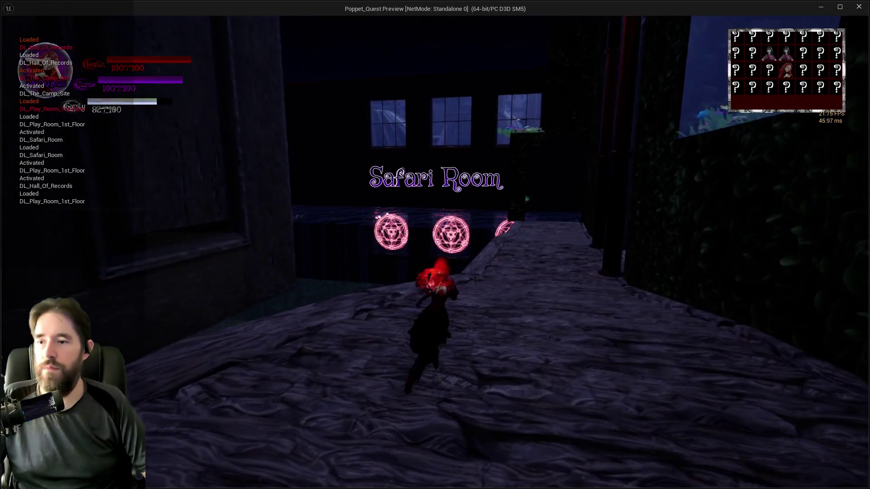
key(w)
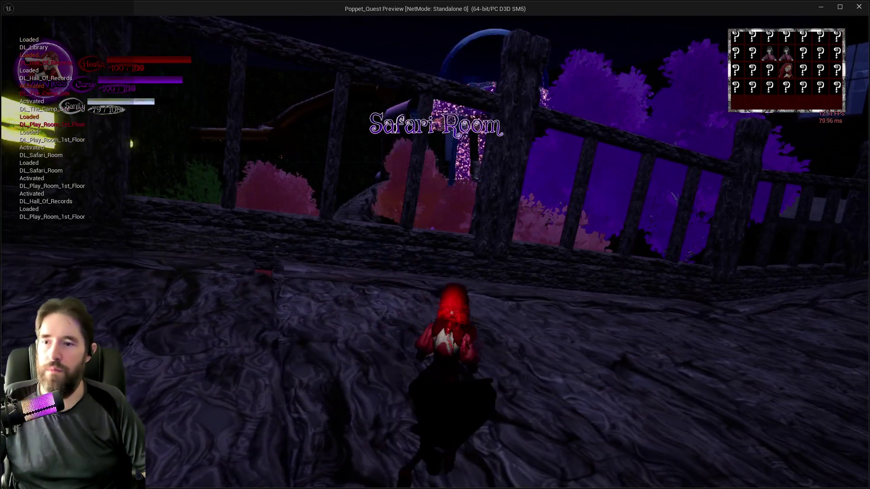
key(w)
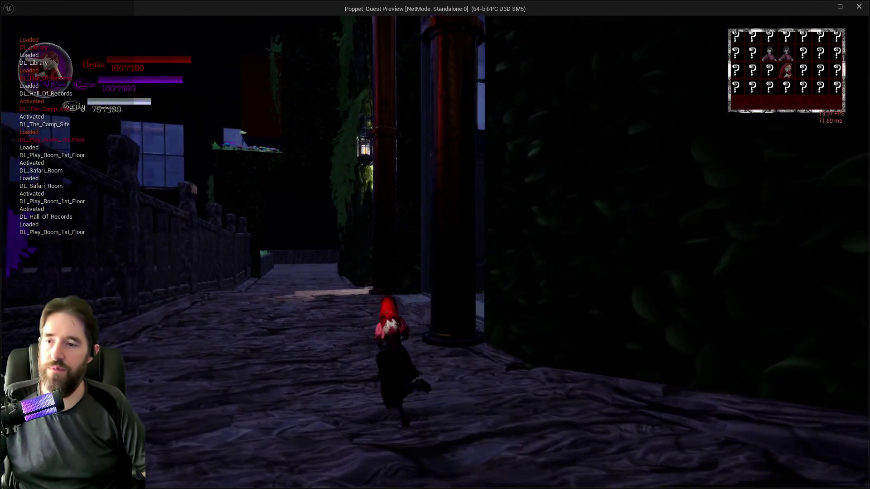
key(w)
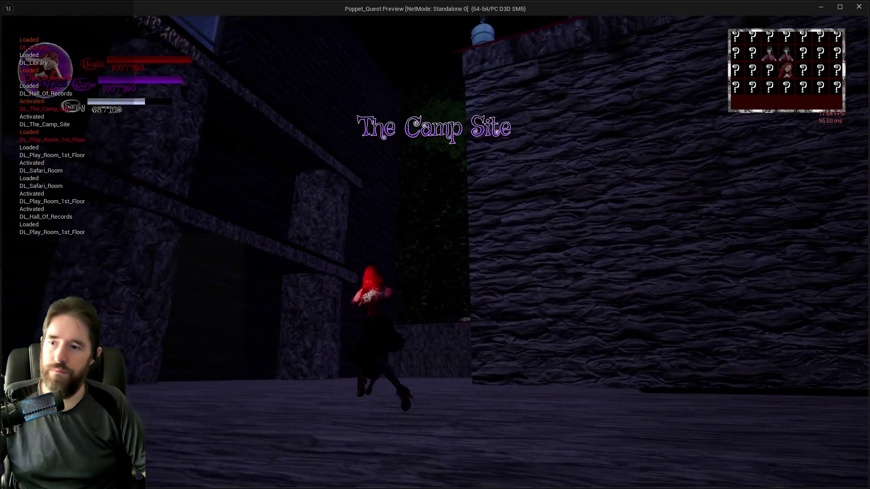
Run through the corridor, across the balcony and ivy path, then bring up Select A Card
key(w)
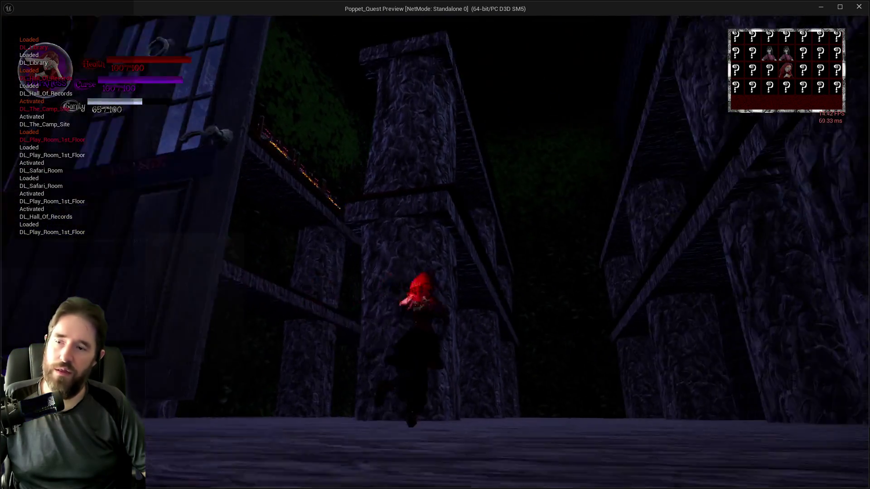
key(w)
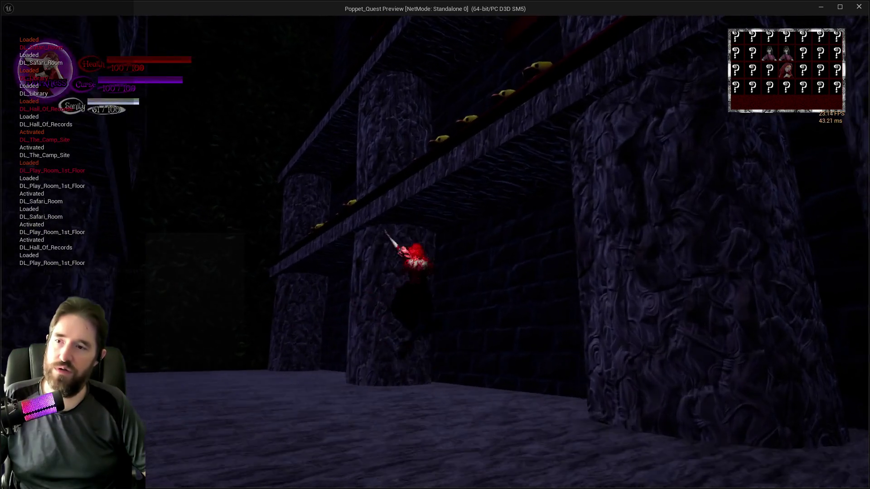
key(w)
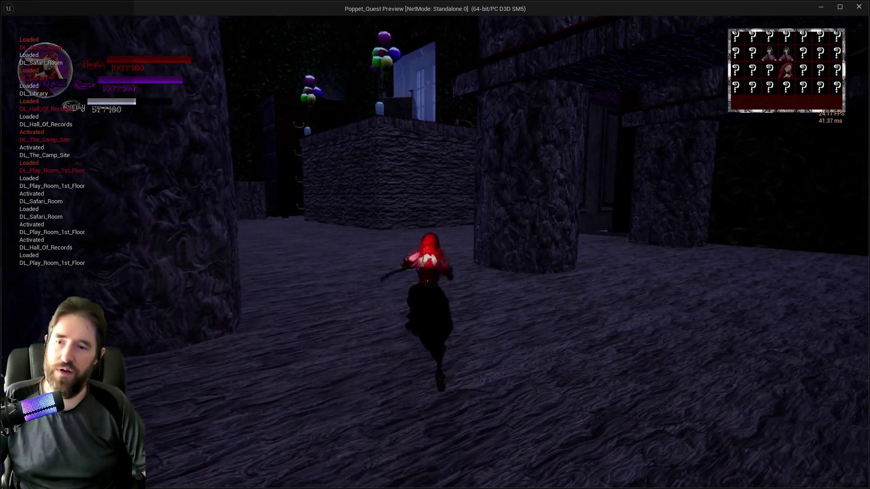
key(w)
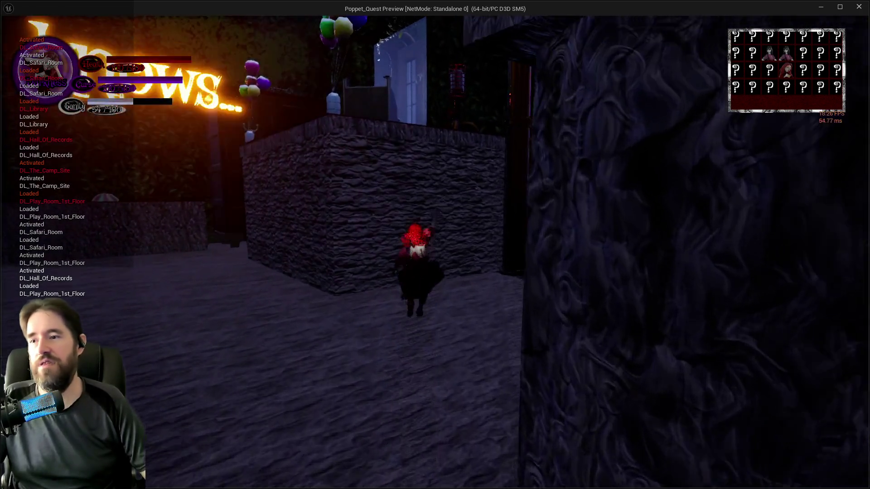
key(w)
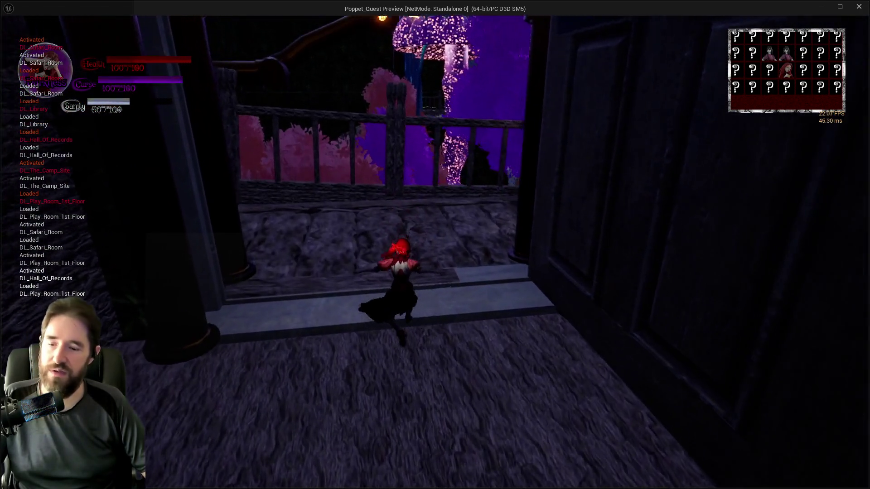
key(w)
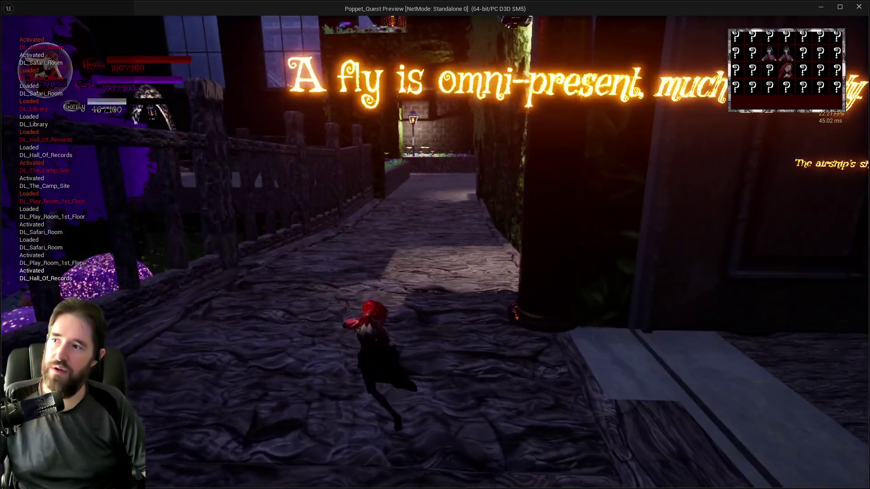
key(w)
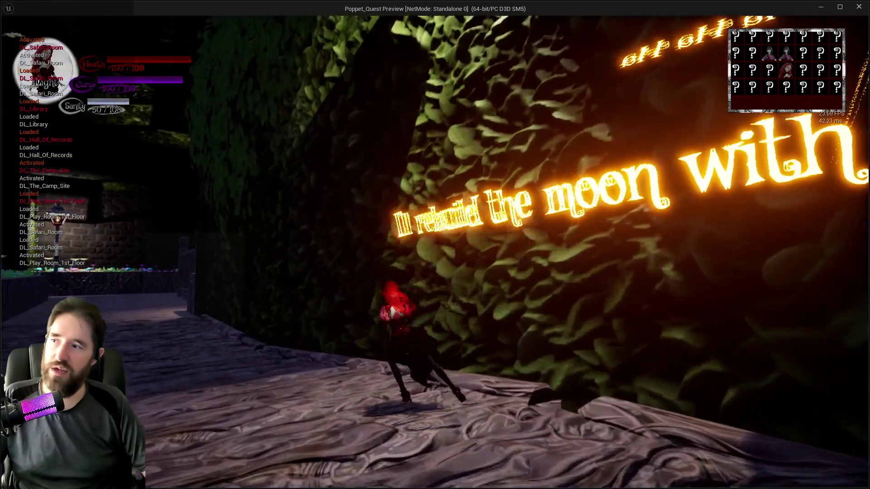
key(w)
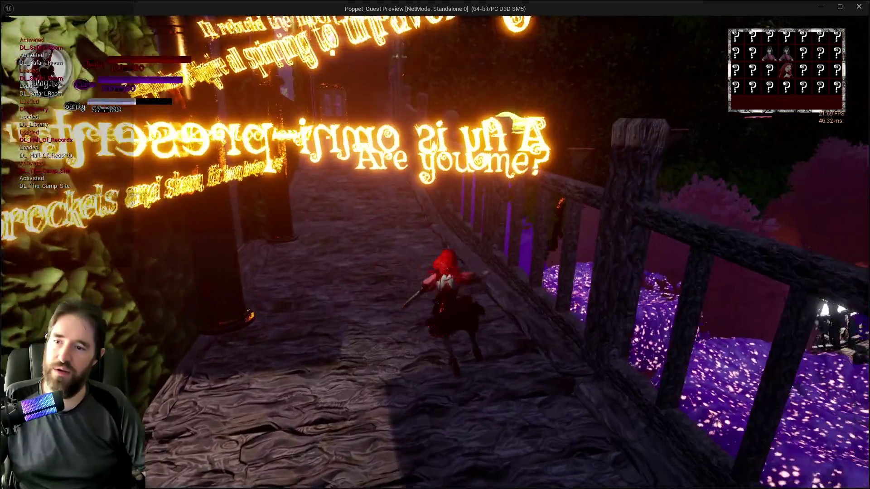
key(w)
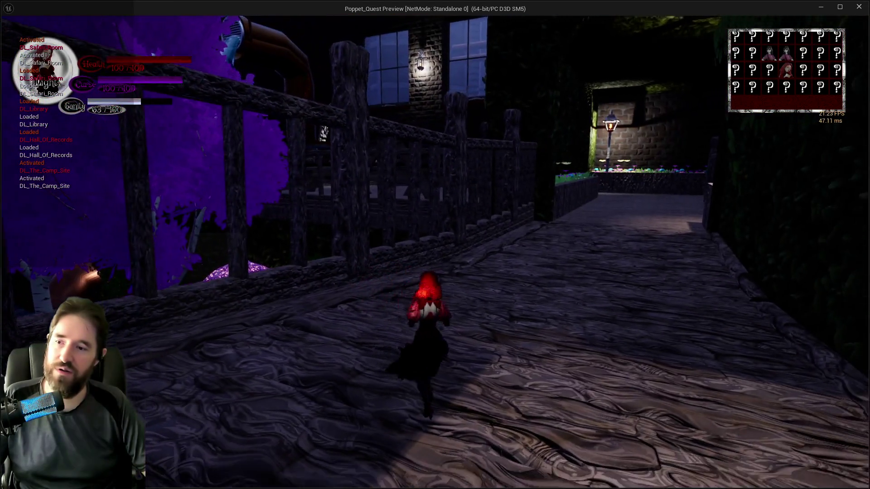
key(w)
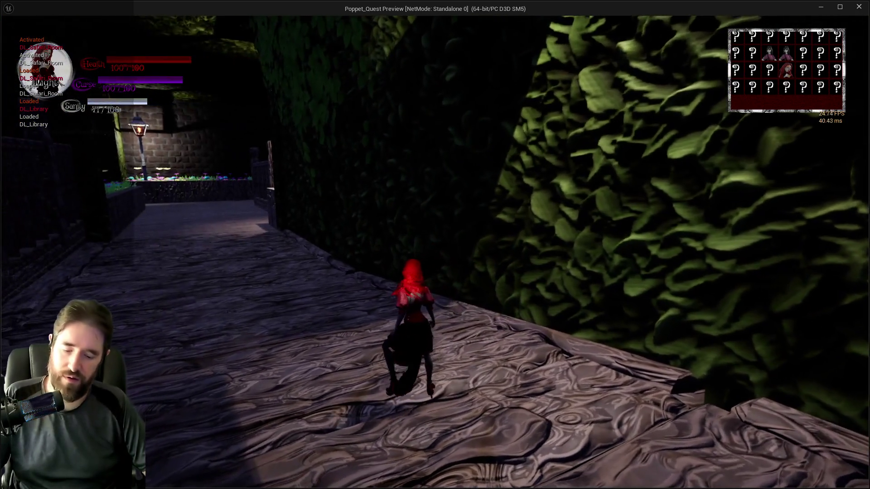
key(Tab)
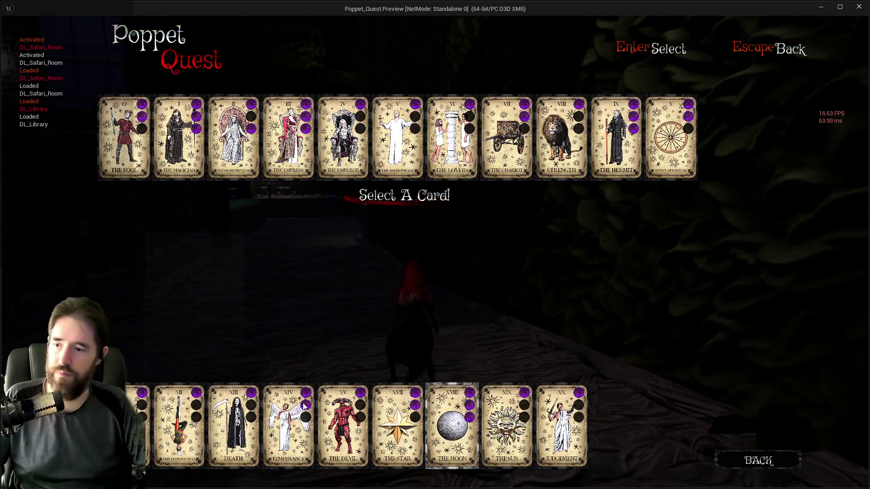
Equip The Devil tarot card, pause, check the editor briefly, and resume play
click(334, 410)
key(w)
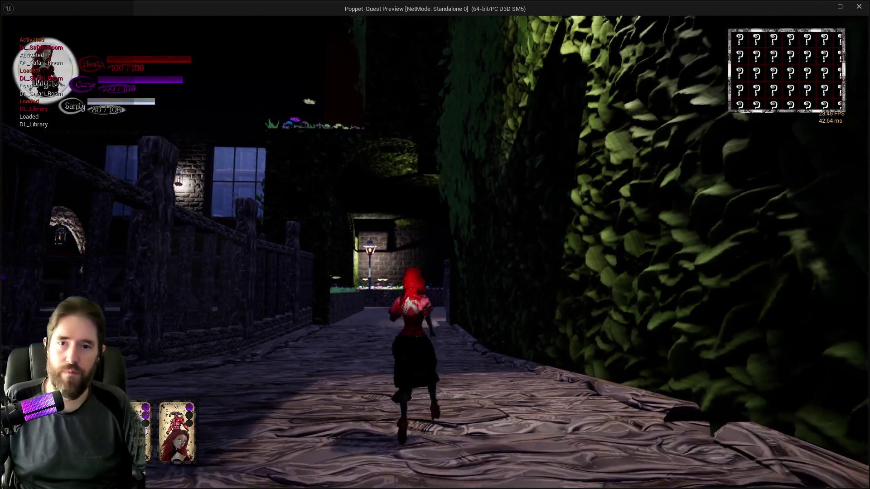
key(Escape)
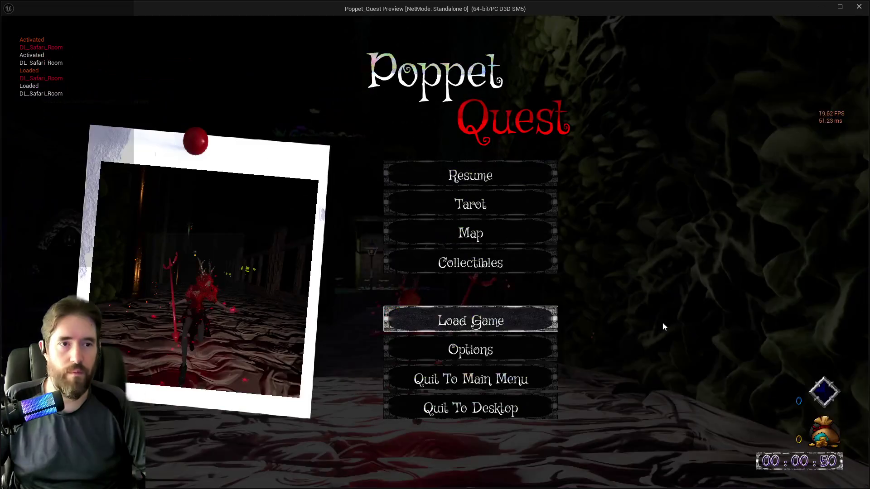
key(alt+Tab)
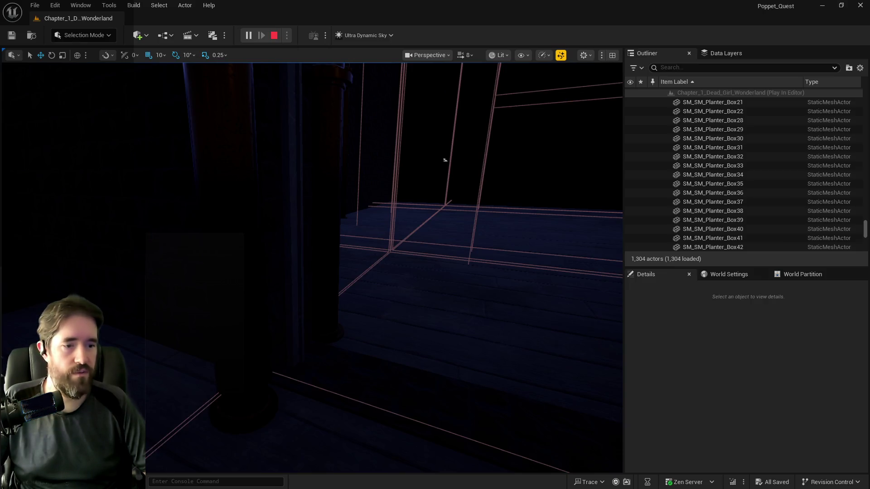
key(alt+Tab)
click(472, 174)
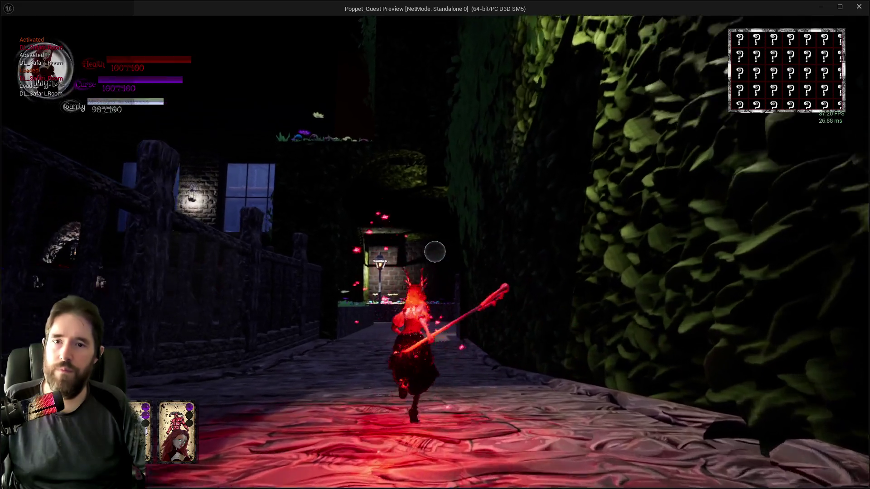
Run down the stone path and across the bridge, unleashing The Devil card's curse
key(w)
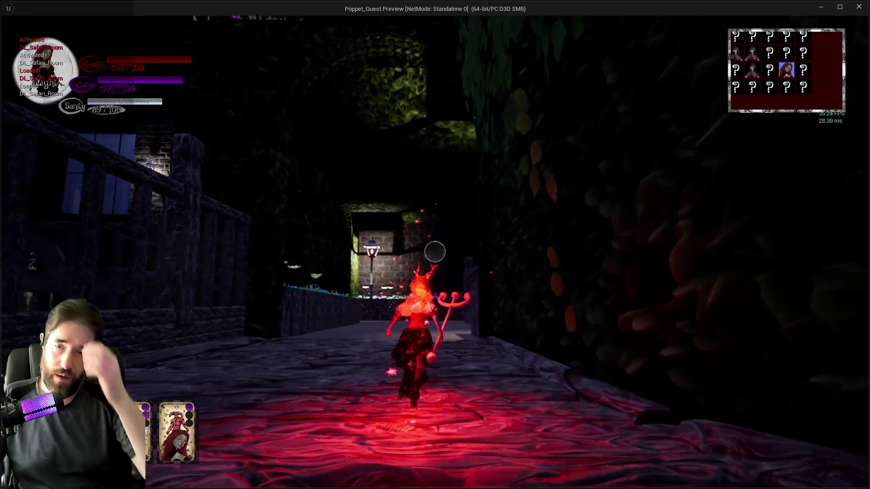
key(w)
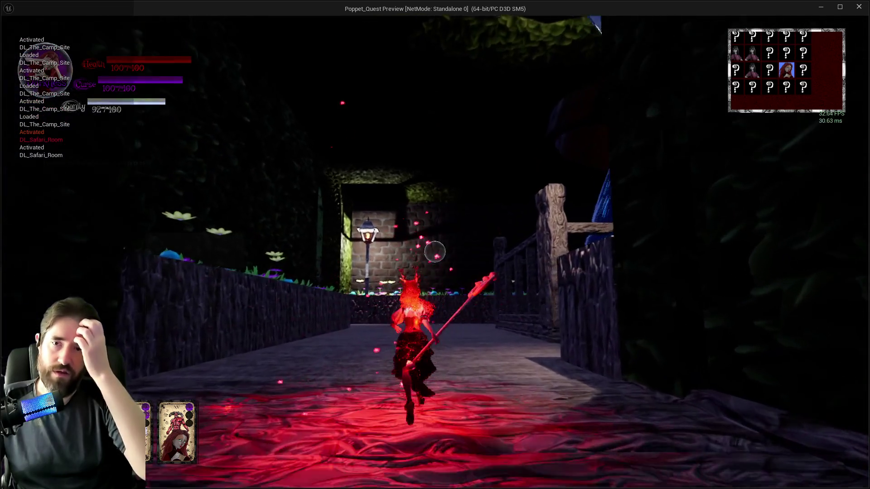
key(w)
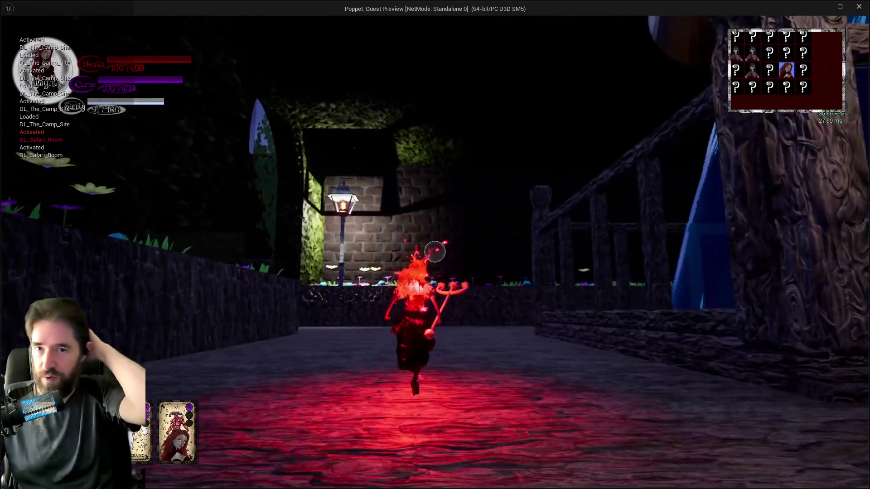
key(w)
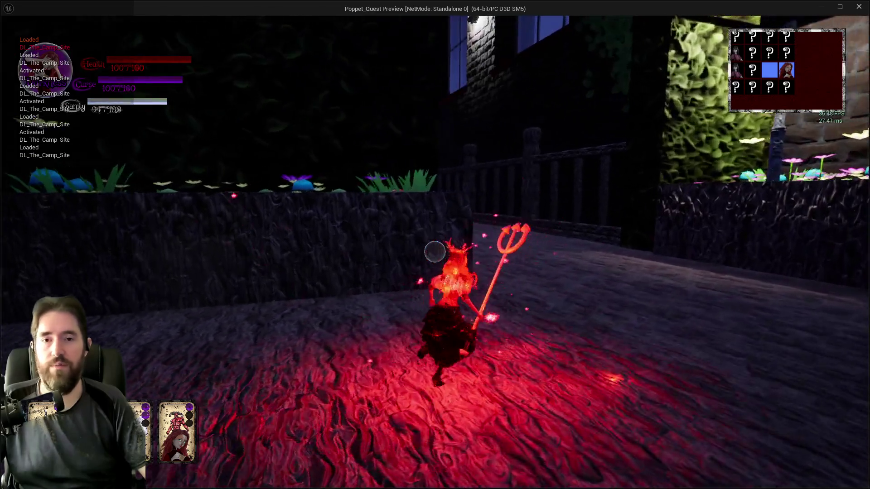
key(w)
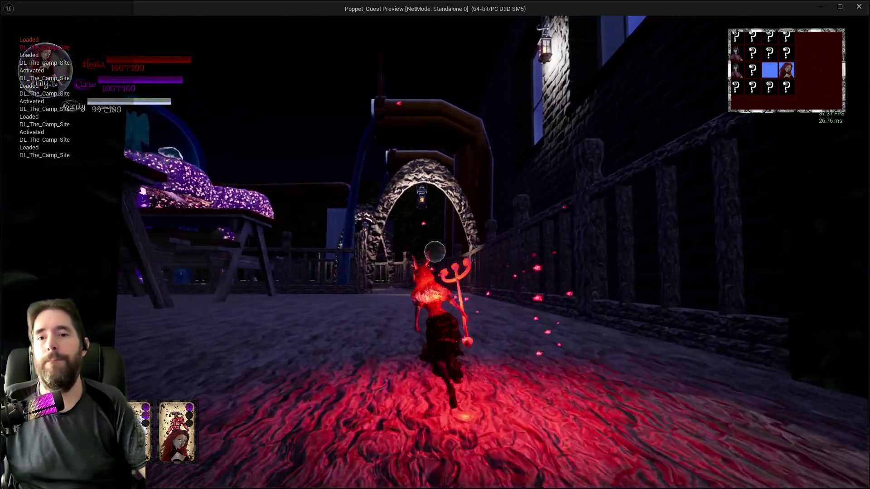
key(w)
click(435, 252)
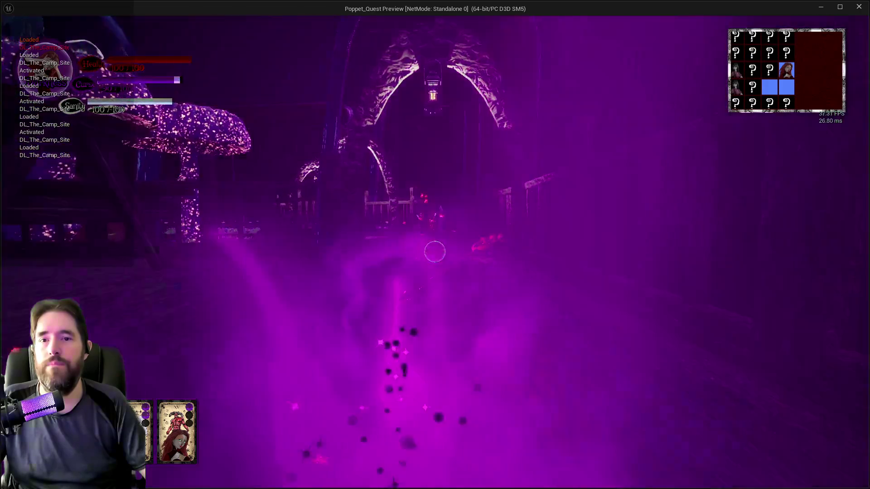
key(w)
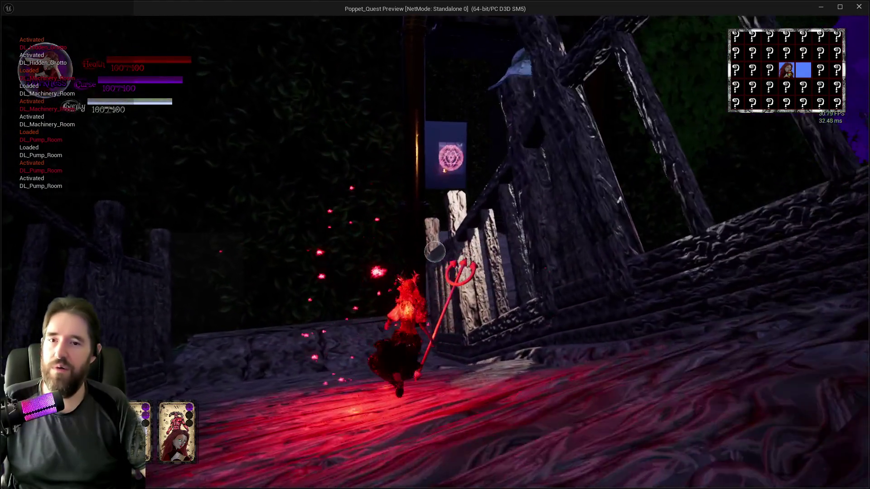
Run along the deck, through the machinery room and garden gate into Pirate's Plunder
key(w)
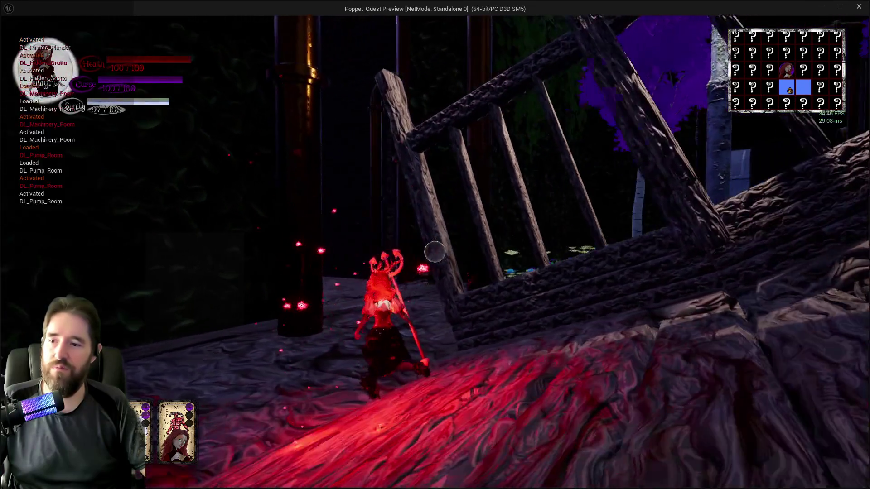
key(w)
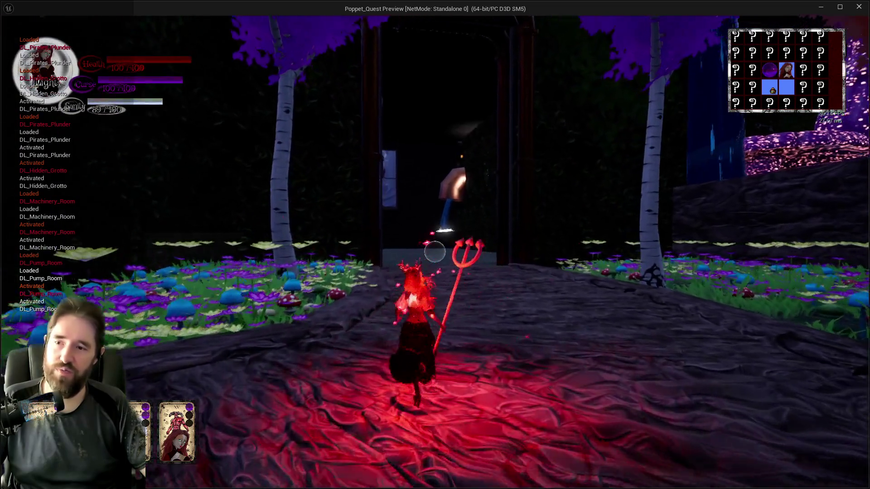
key(w)
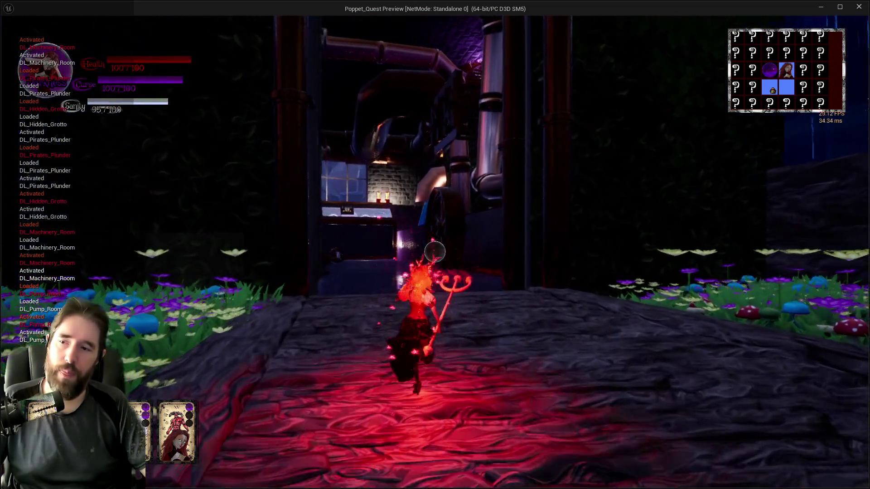
key(w)
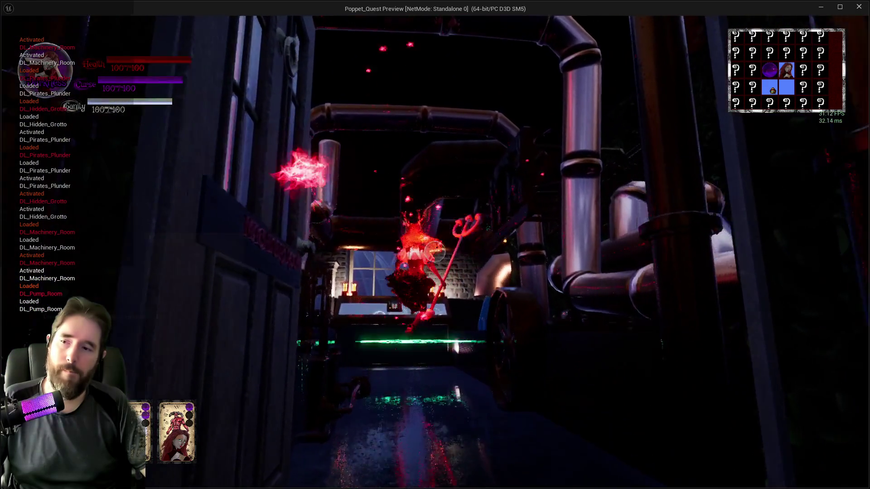
key(w)
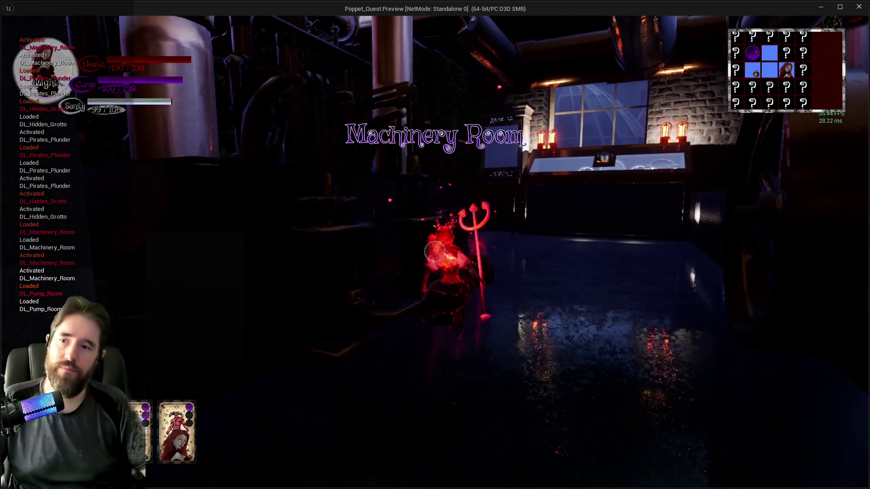
key(w)
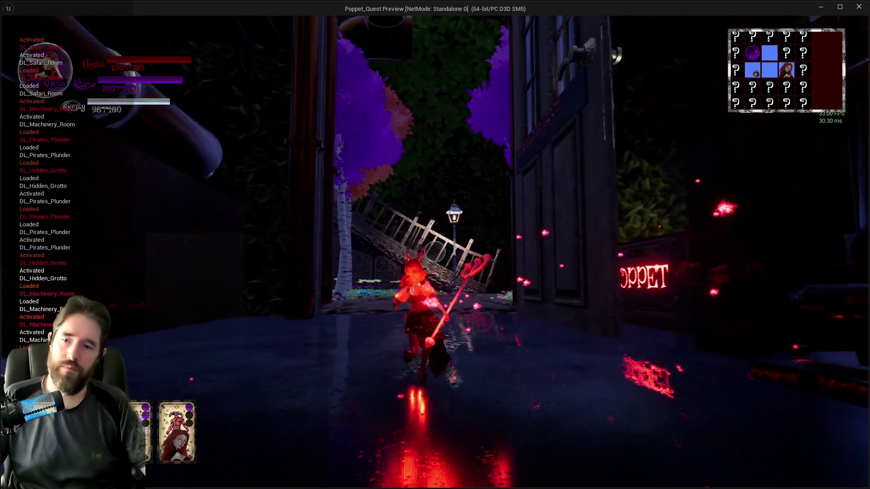
key(w)
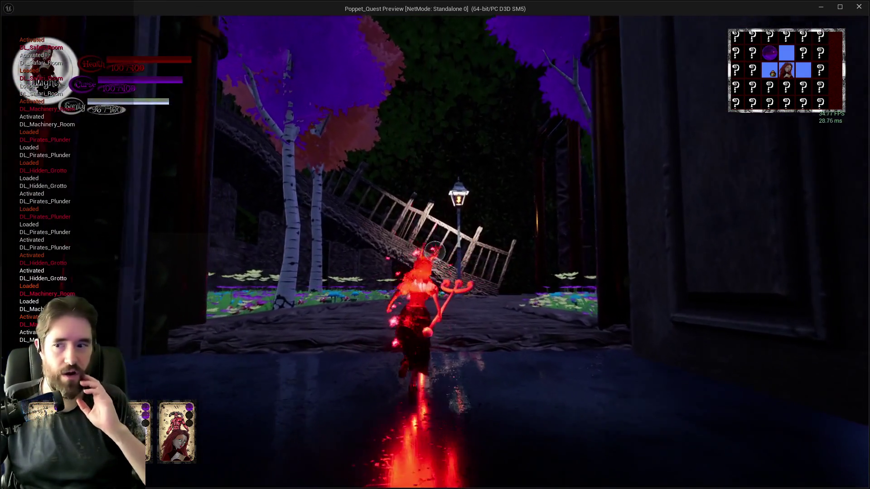
key(w)
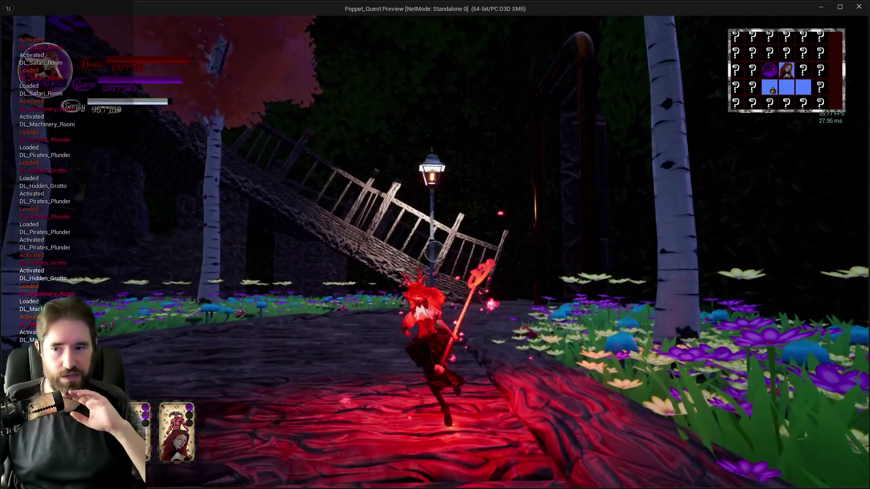
key(w)
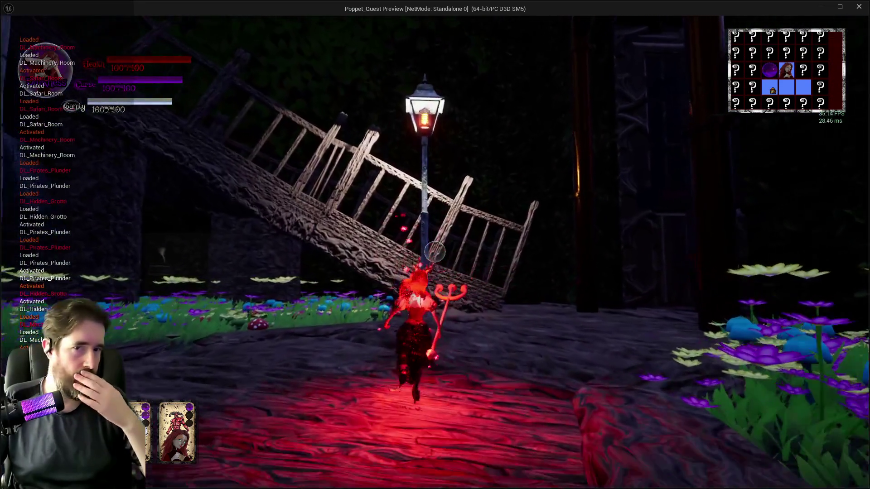
key(w)
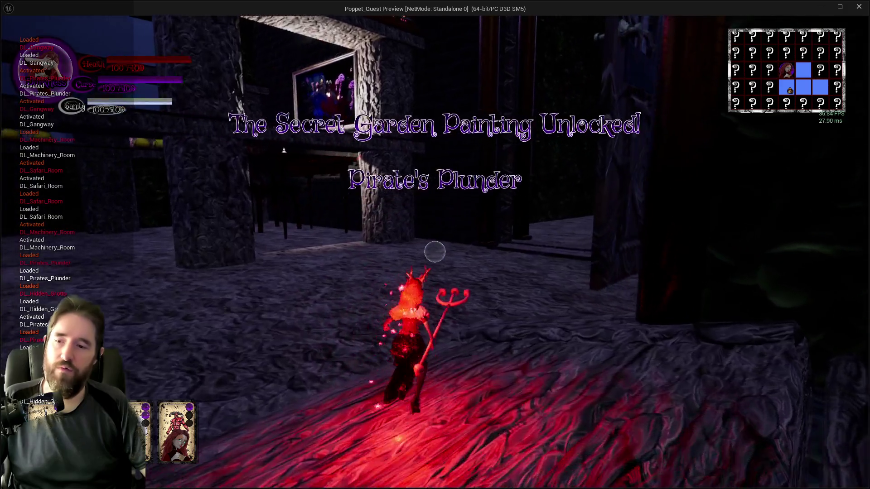
Run through the corridor, stone hall and dark courtyard until The Secret Garden loads
key(w)
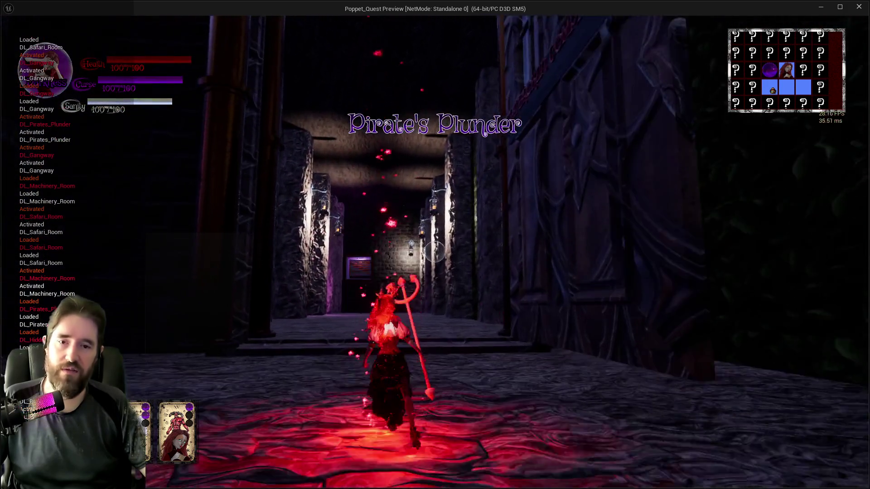
key(w)
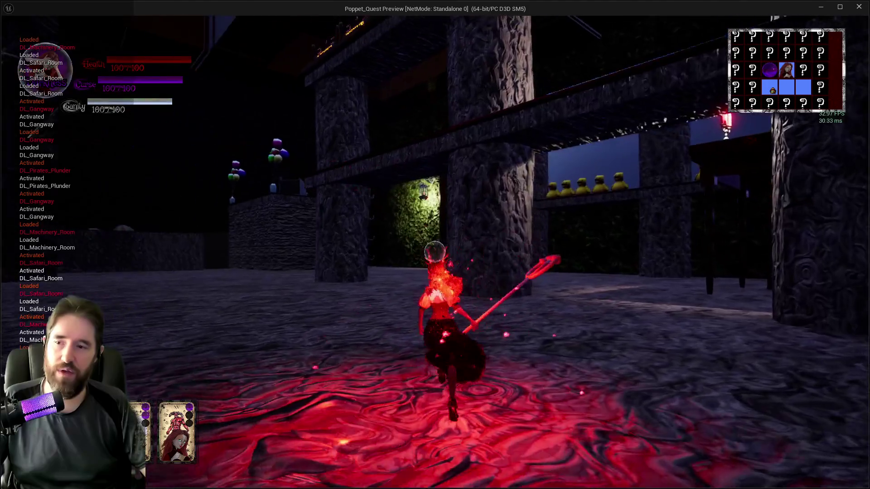
key(w)
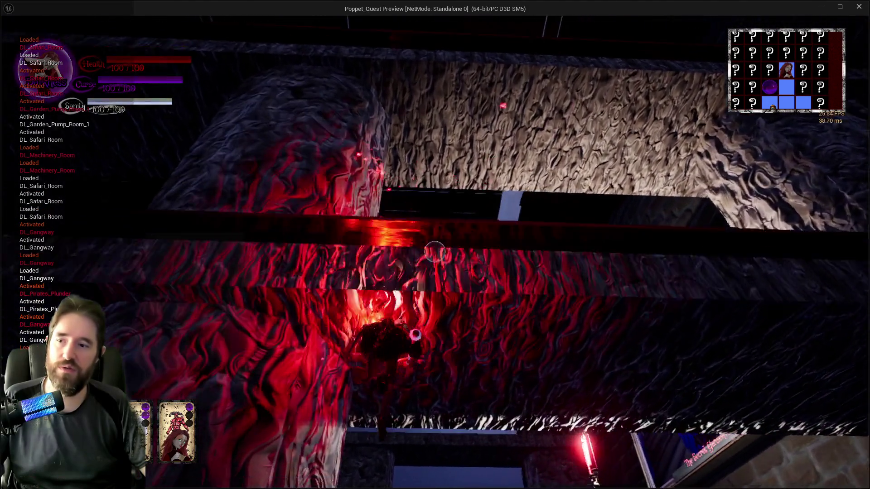
key(w)
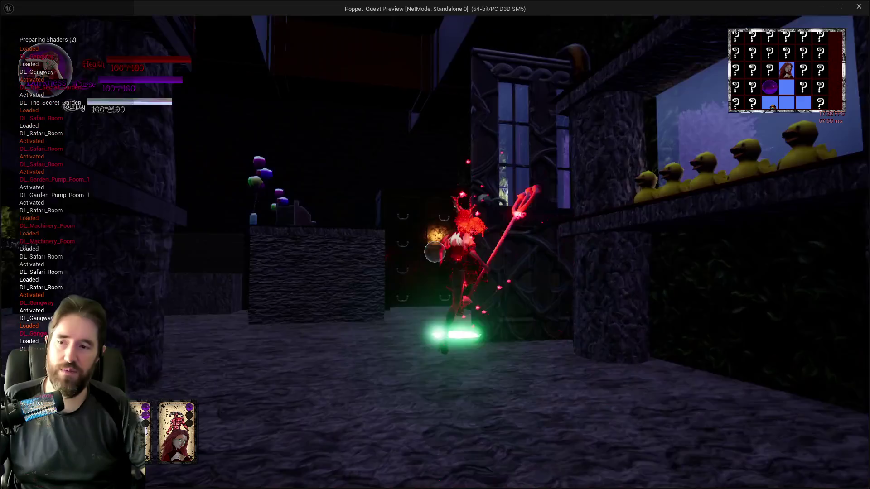
key(w)
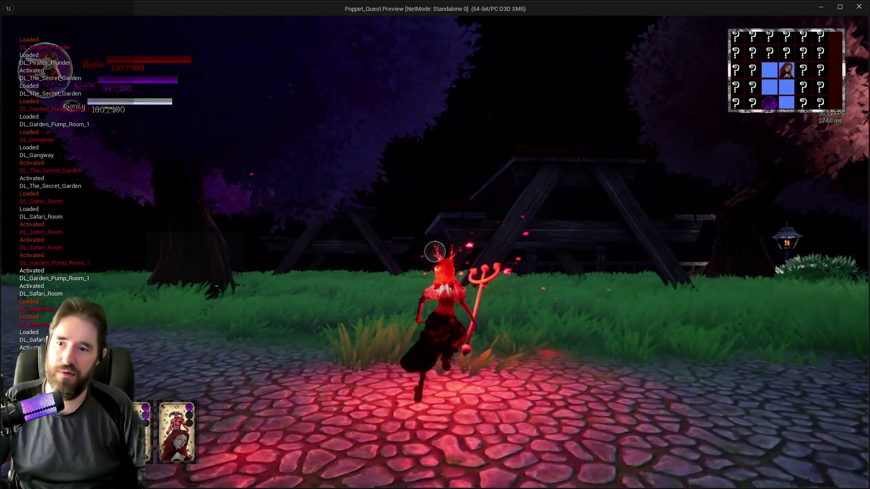
Run around the gazebo and down the lamp-lit path toward the Goodies kiosk
key(w)
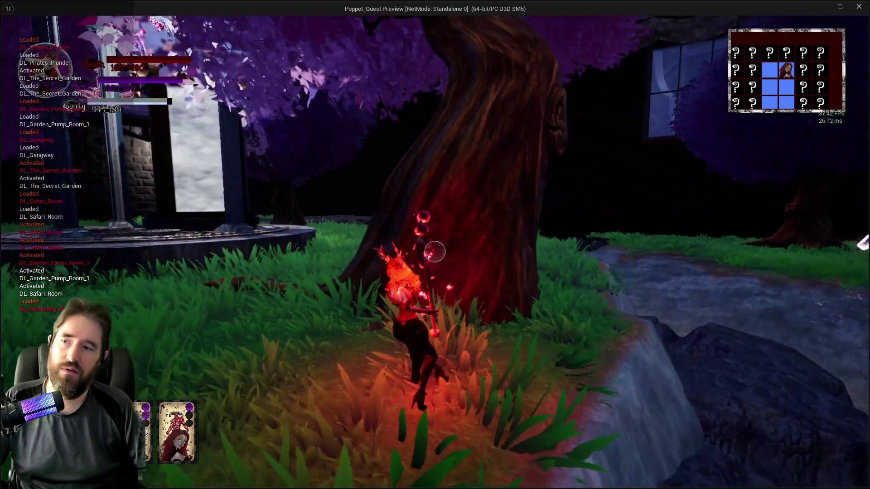
key(w)
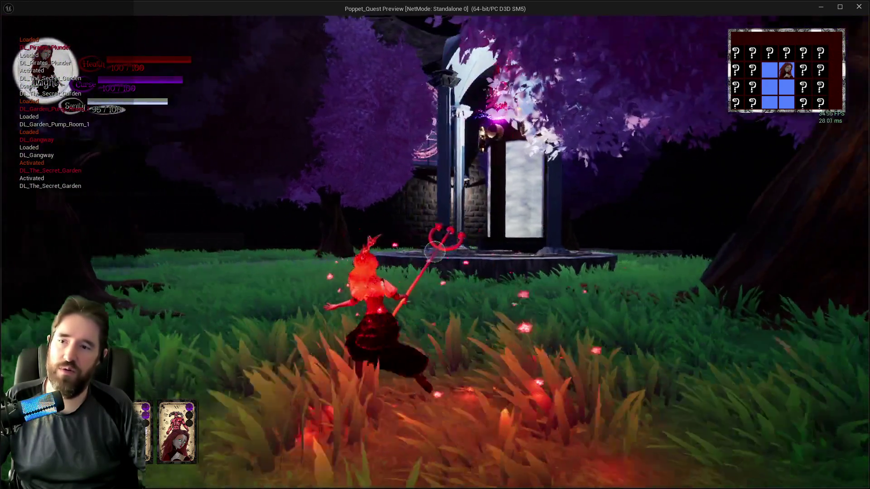
key(w)
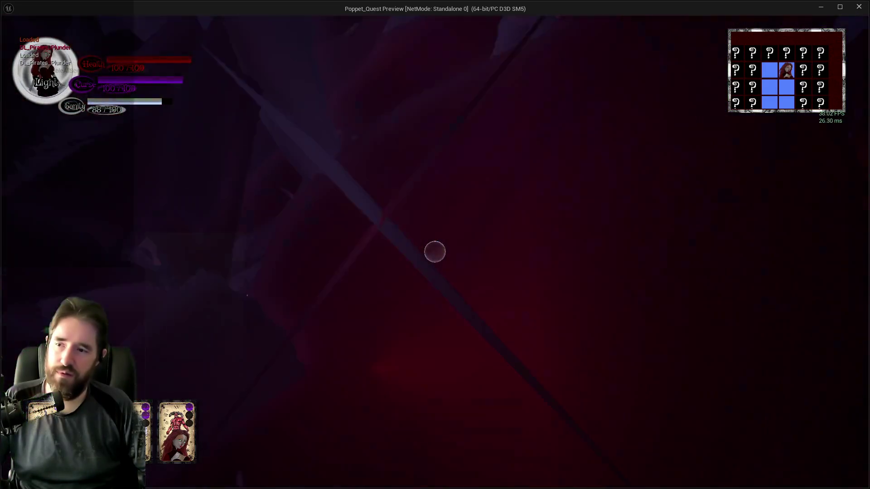
key(w)
key(w)
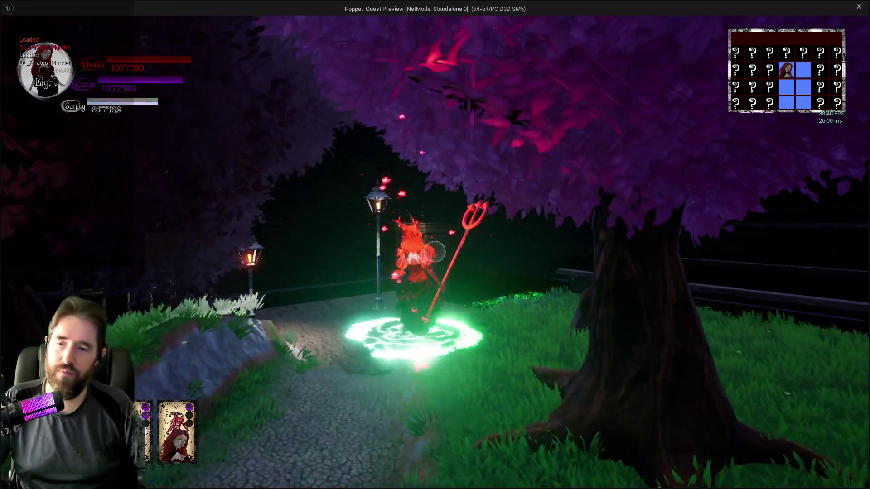
key(w)
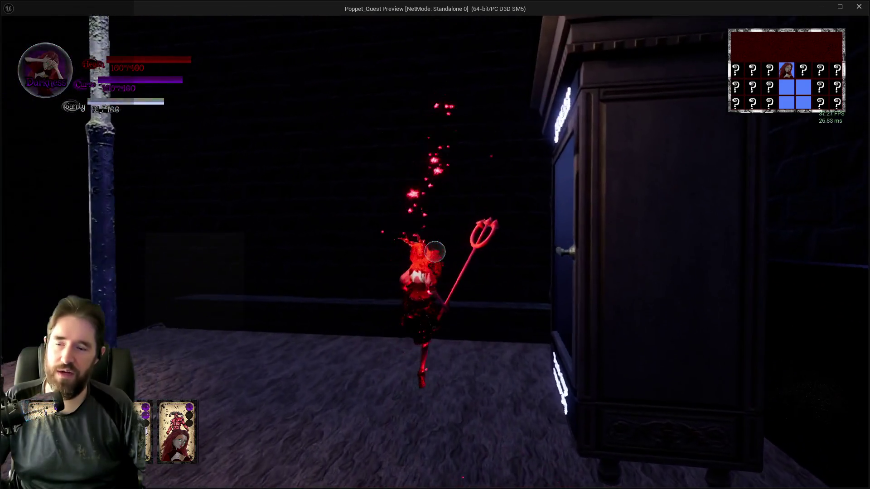
In Darkness form, jump onto the picnic table, cross it and walk to the stone path
key(w)
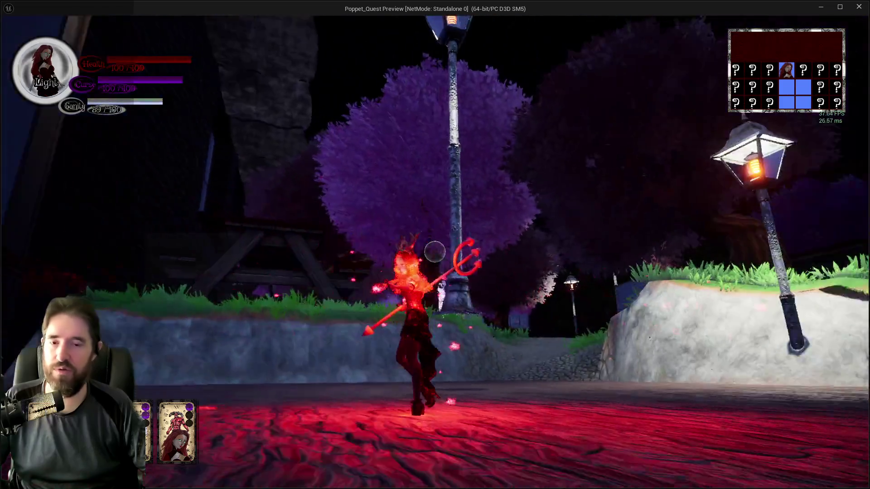
key(w)
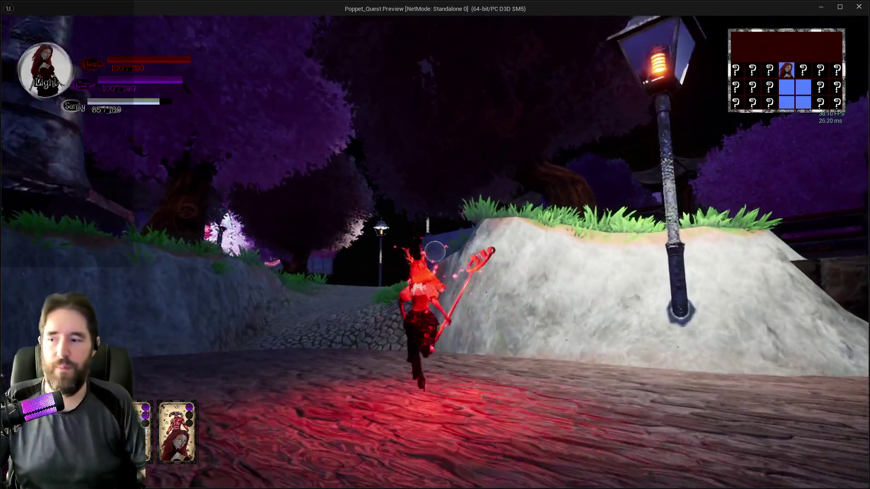
key(w)
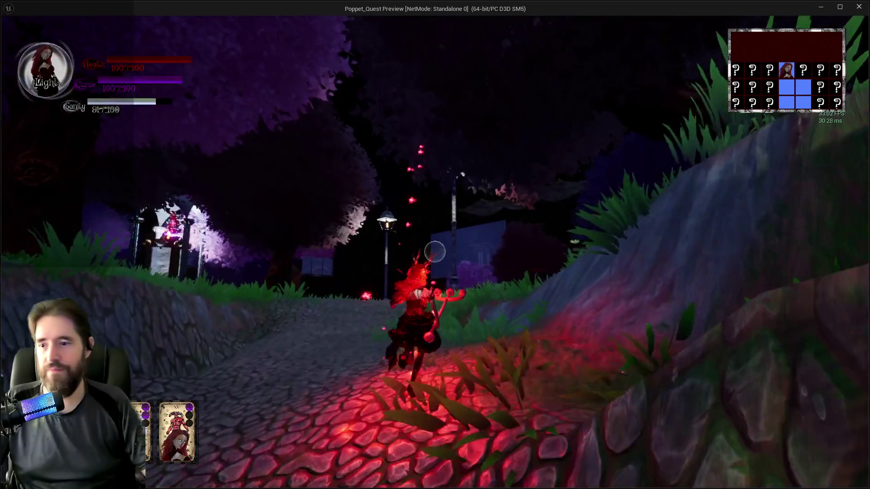
key(q)
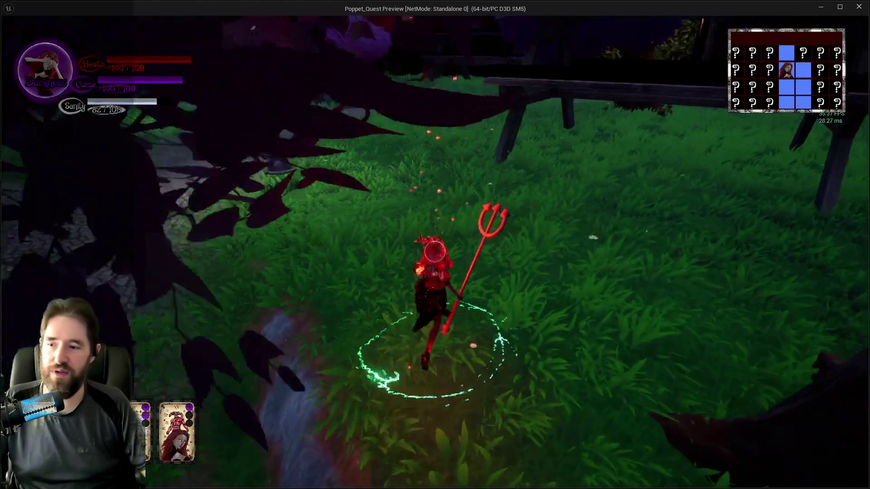
key(w)
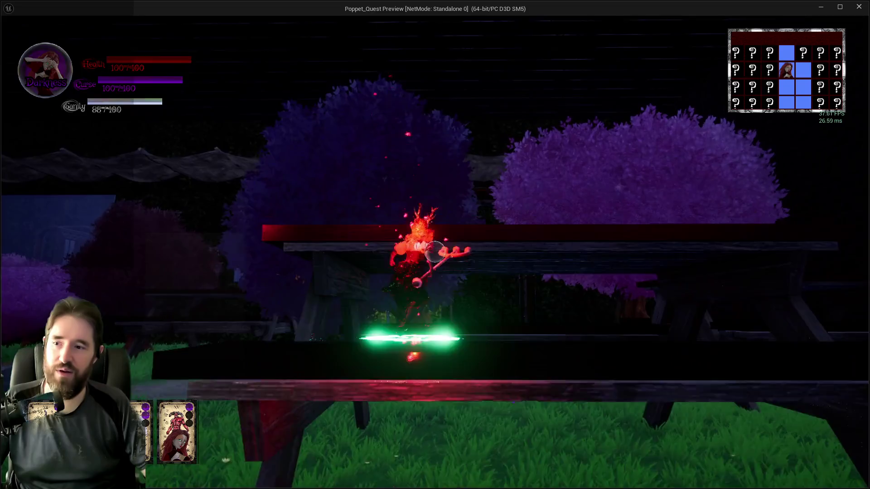
key(space)
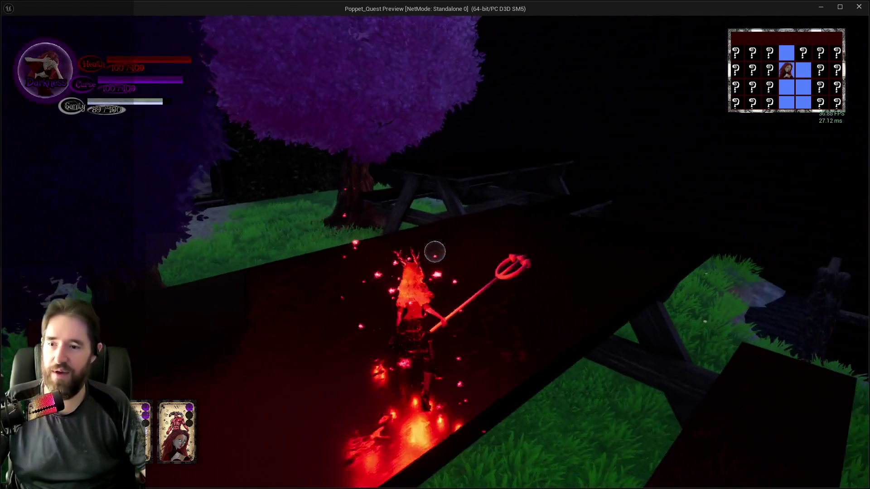
key(w)
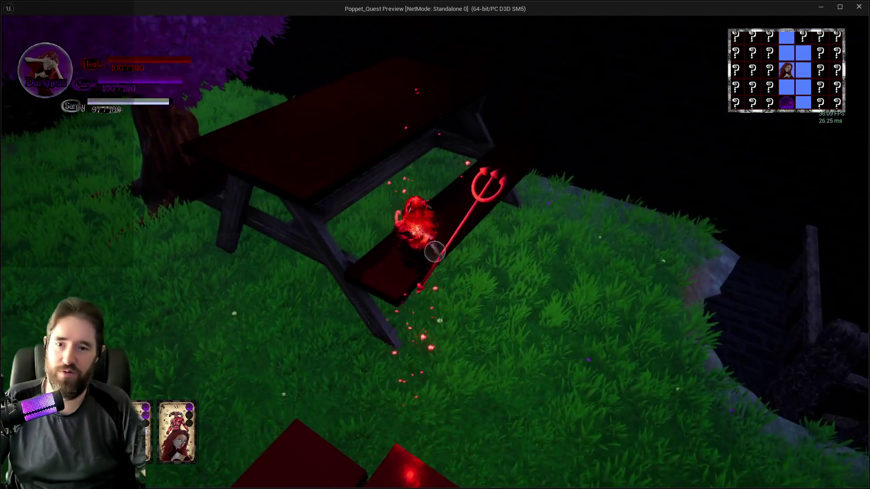
key(w)
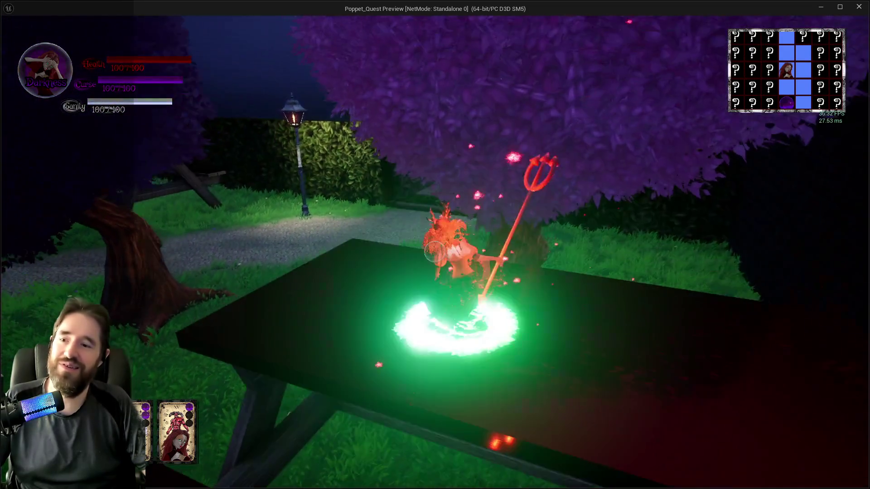
key(w)
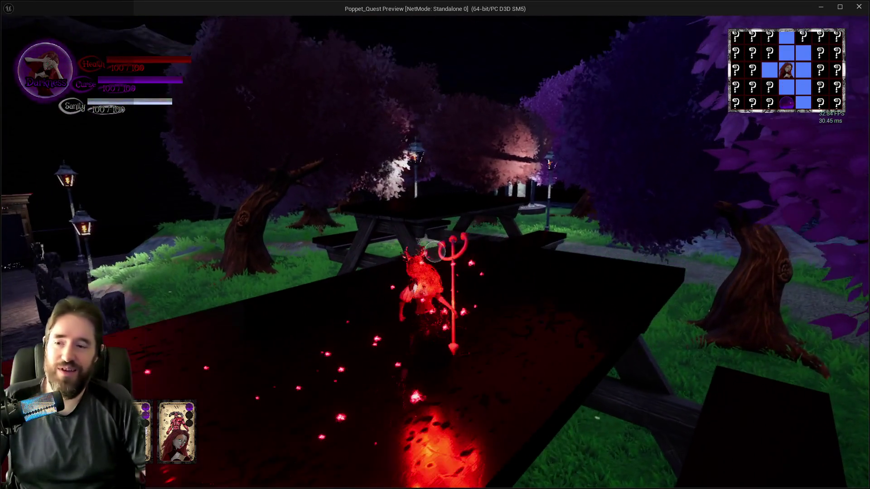
key(w)
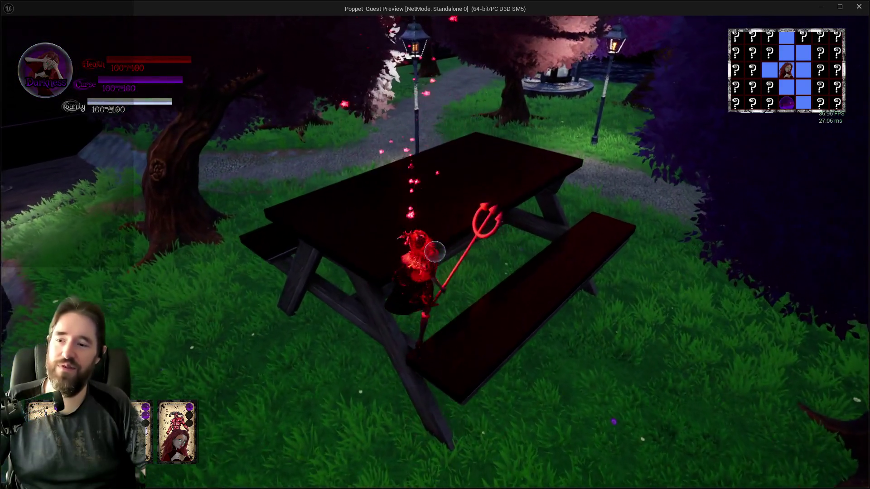
key(w)
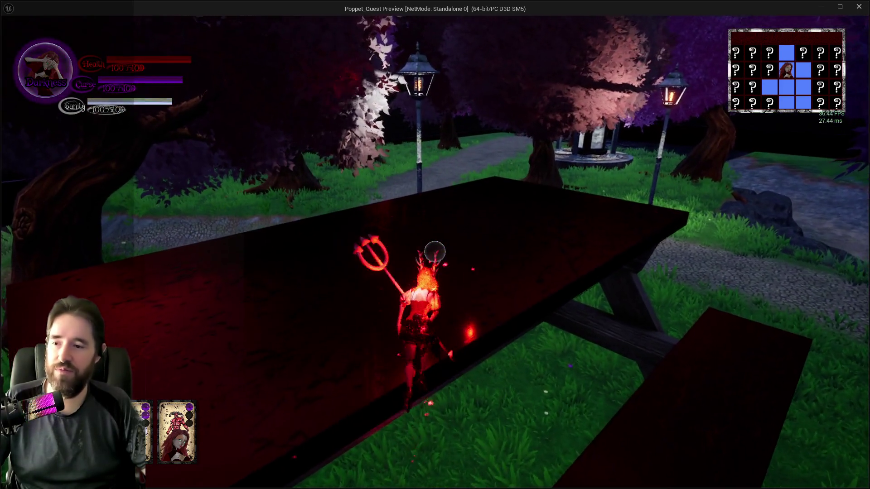
key(w)
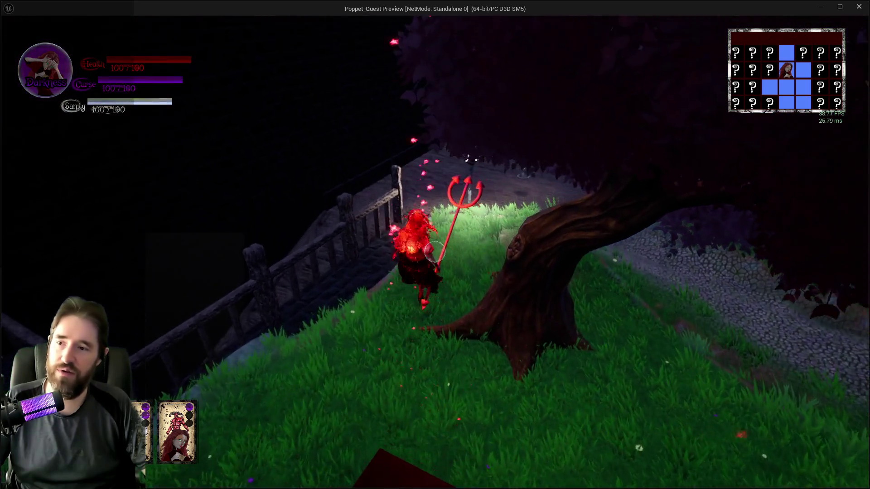
key(w)
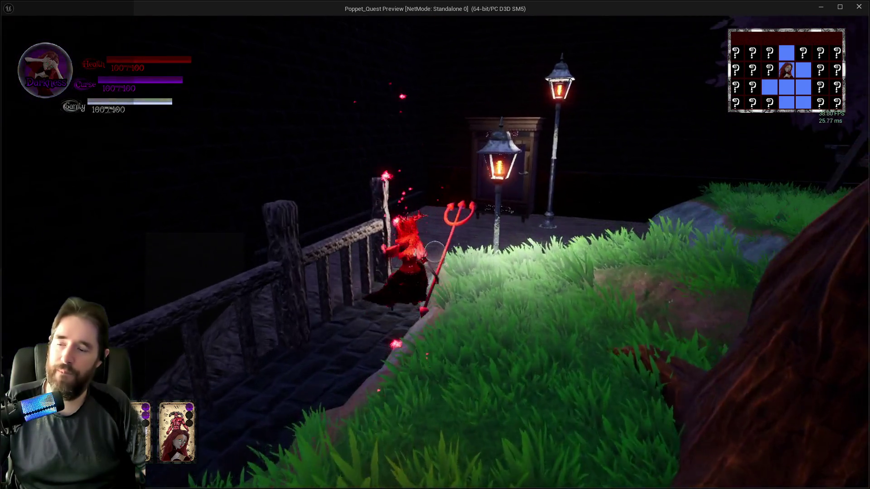
Switch back to Light form, then stop the playtest and return to the level editor
key(w)
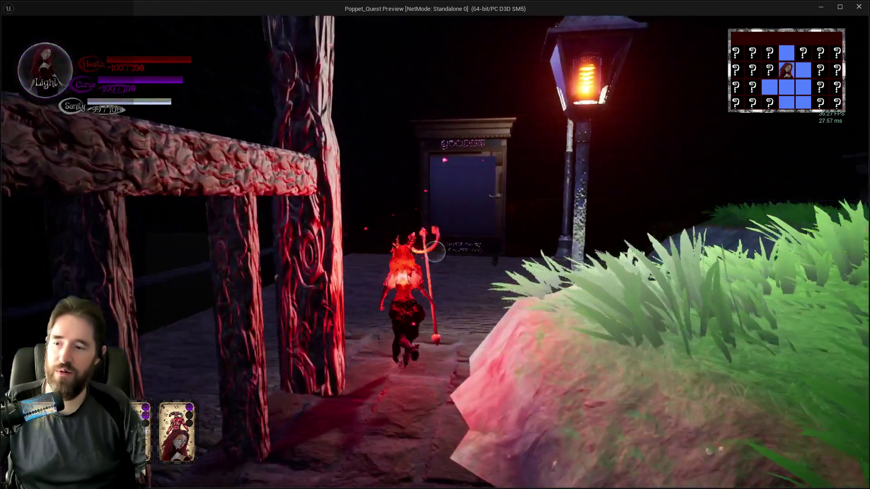
key(q)
key(w)
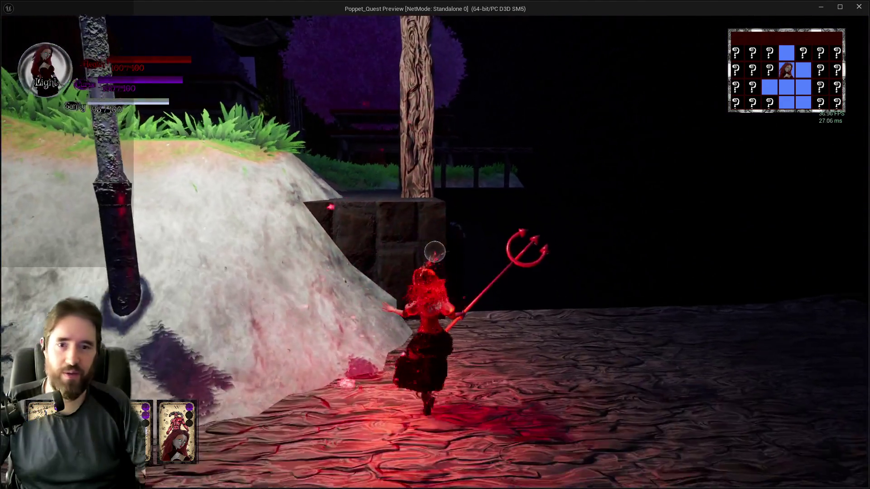
key(alt+Tab)
key(Escape)
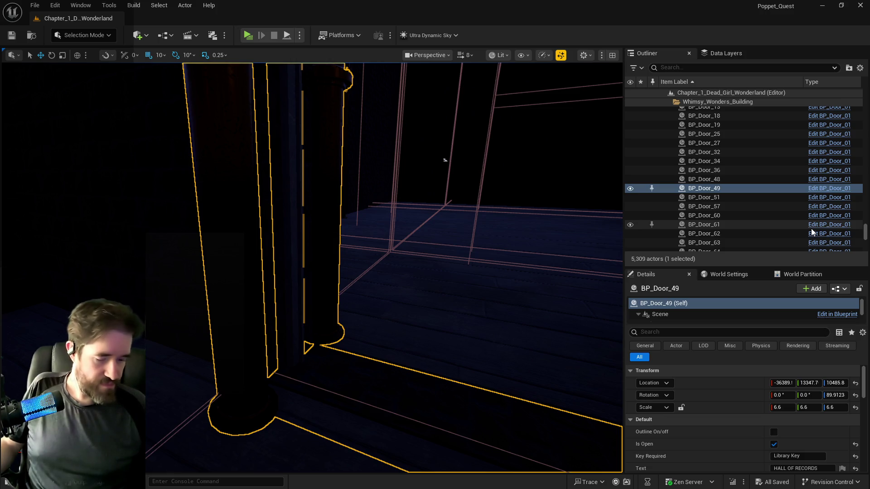
Frame BP_Door_49 in the viewport and show the level's Data Layers list
key(f)
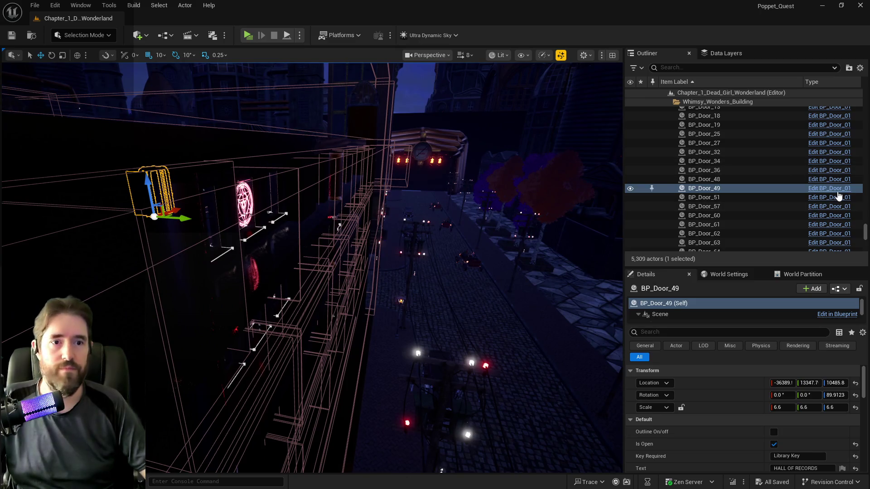
click(726, 53)
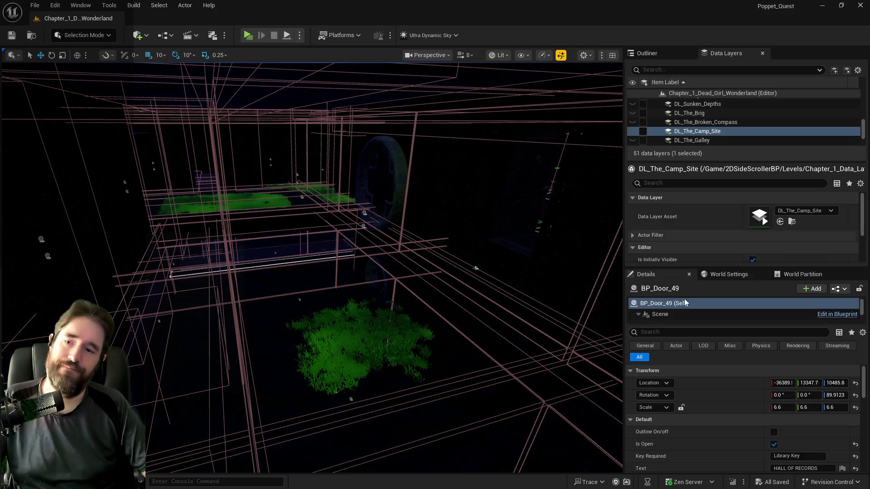
Filter Data Layers by 'hidd' and load DL_Hidden_Grotto so the grotto path appears
click(679, 71)
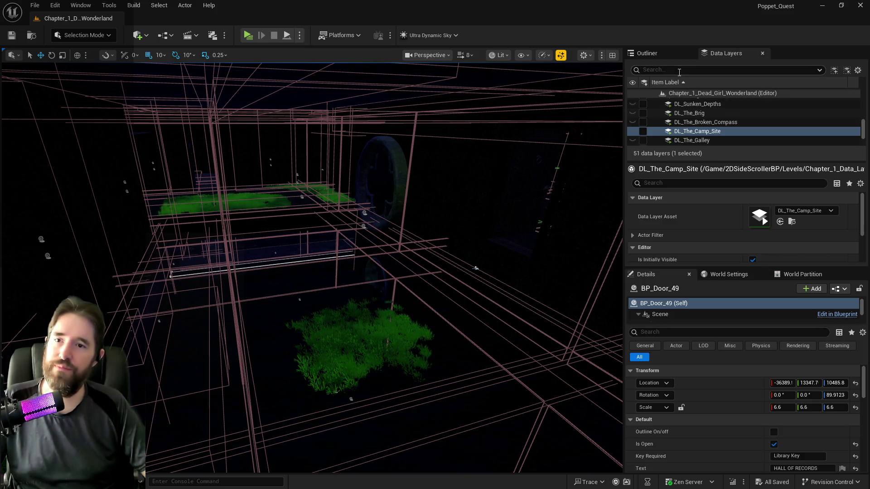
text(hidd)
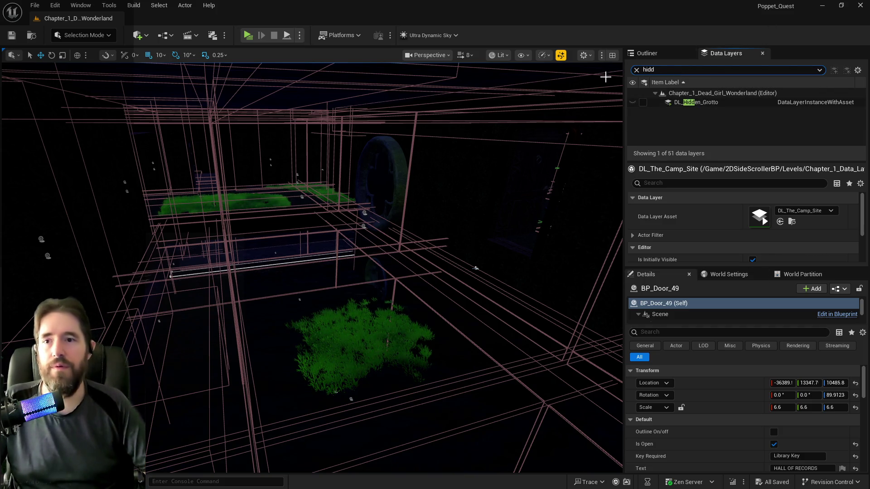
key(Return)
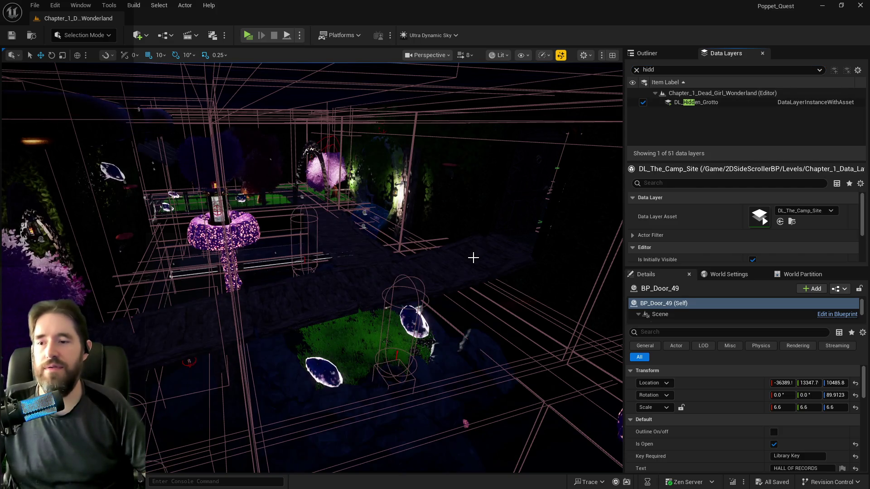
click(473, 254)
key(w)
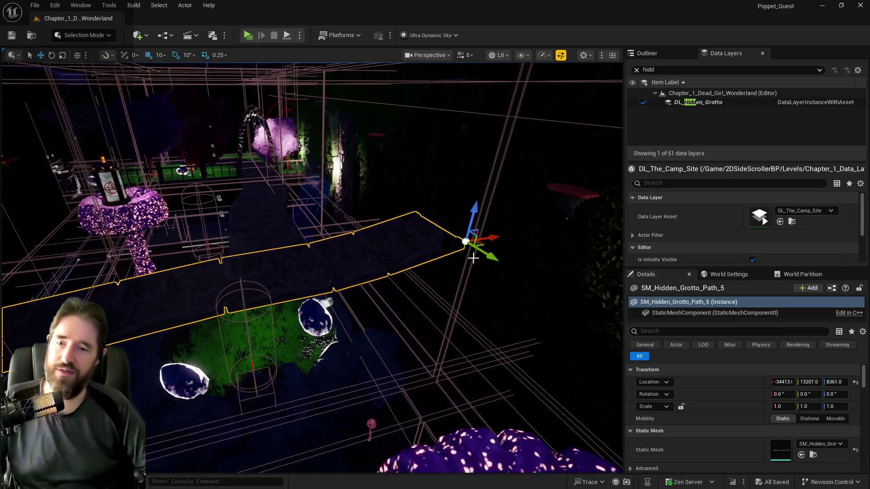
Open the action menus for the Hidden Grotto layer and the SM_Hidden_Grotto_Path_5 actor
click(642, 55)
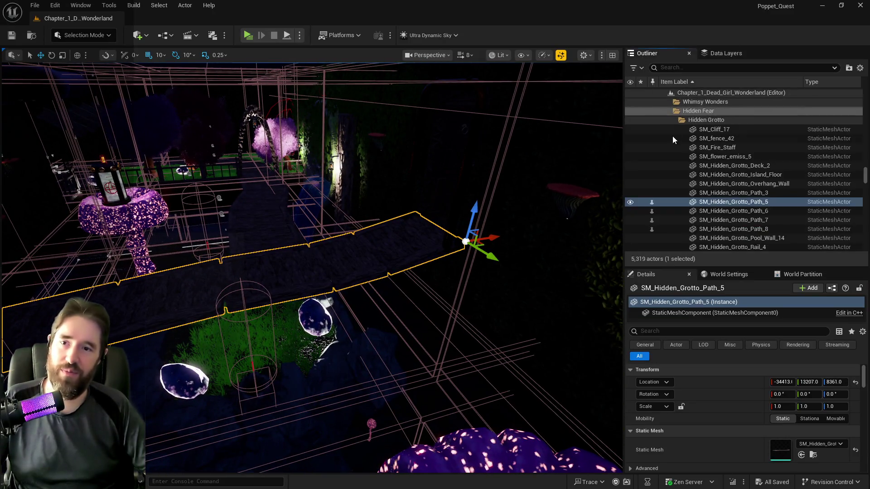
right_click(690, 200)
mouse_move(692, 210)
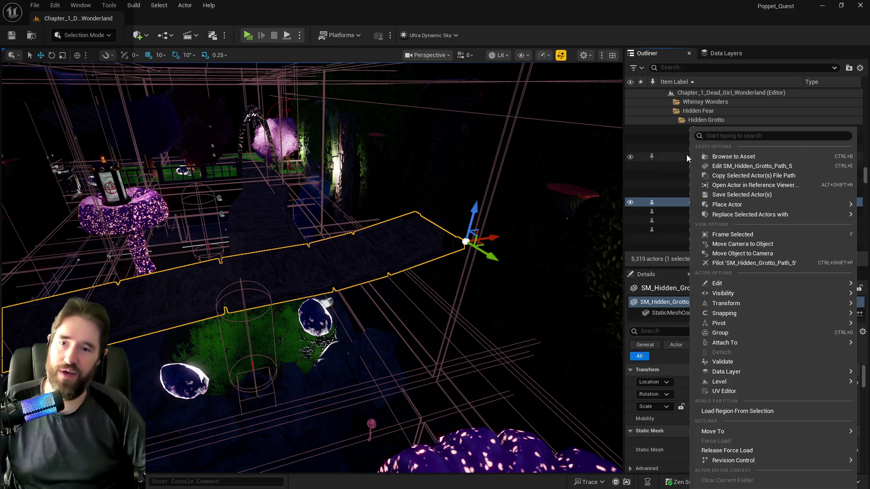
click(716, 58)
right_click(672, 105)
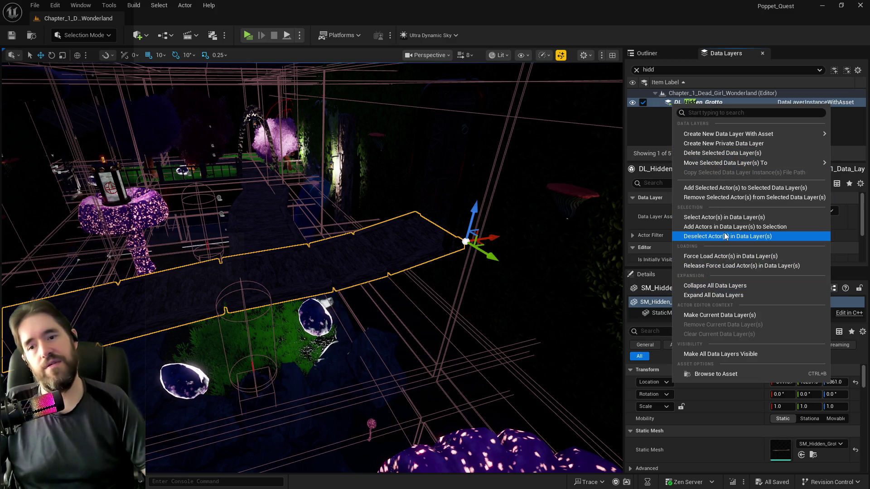
click(735, 199)
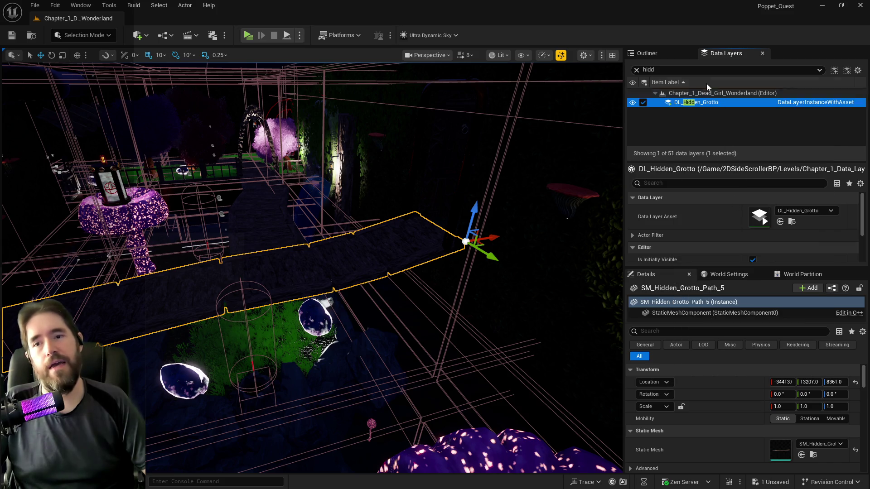
click(657, 56)
right_click(711, 204)
Move SM_Hidden_Grotto_Path_5 out of Hidden Grotto into another folder and start a standalone playtest
mouse_move(611, 428)
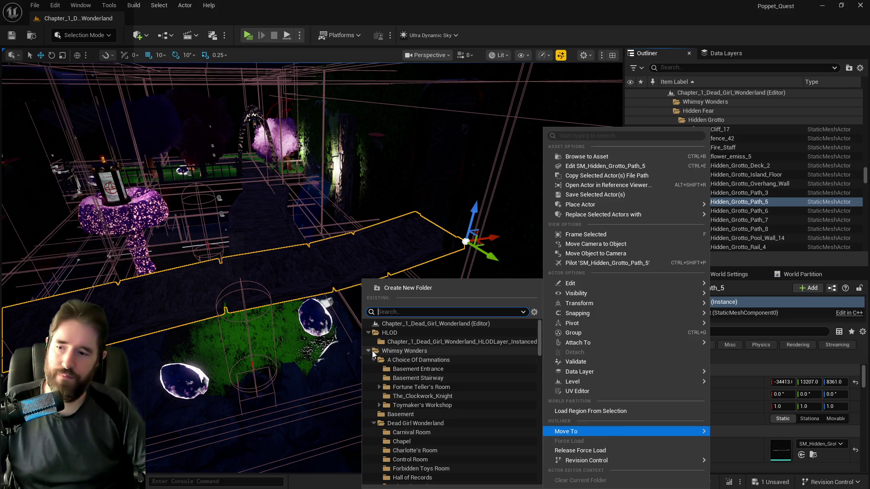
click(369, 352)
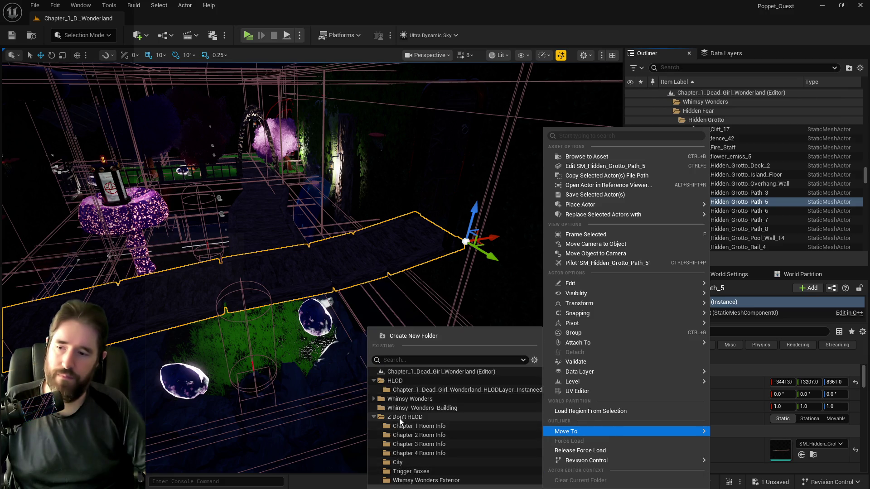
click(415, 408)
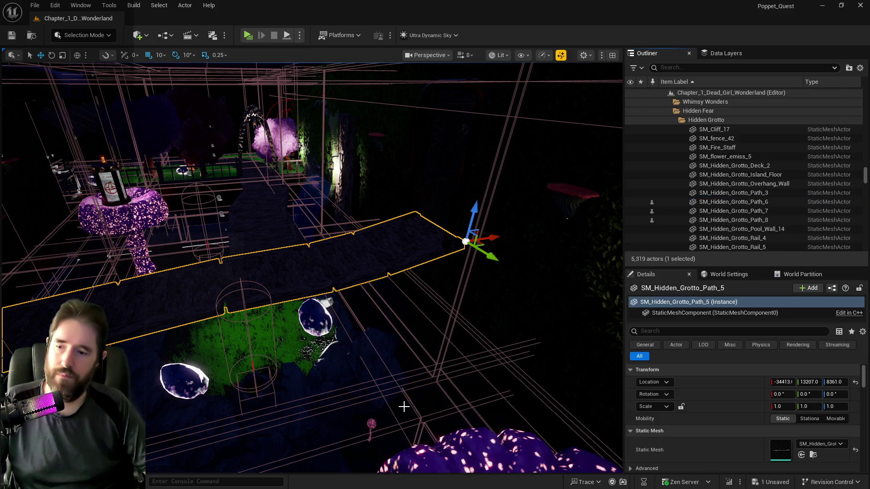
mouse_move(444, 248)
mouse_down()
mouse_move(421, 195)
mouse_move(385, 172)
mouse_move(289, 41)
mouse_up()
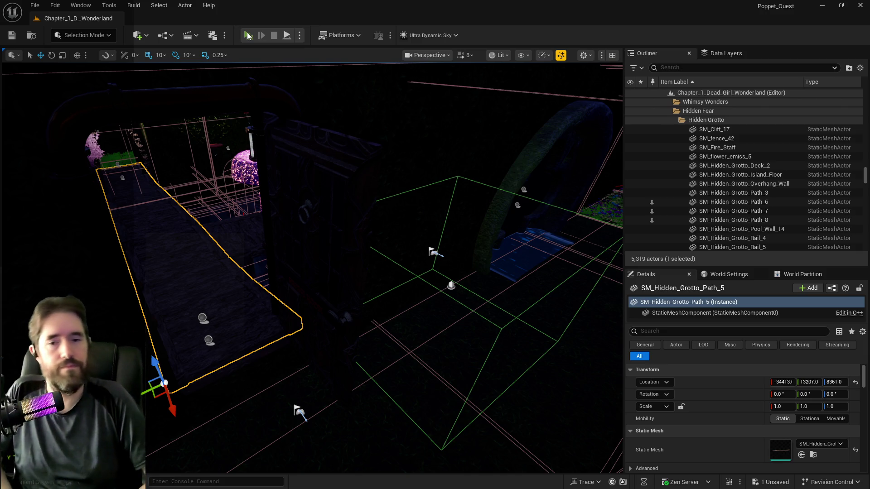
click(248, 35)
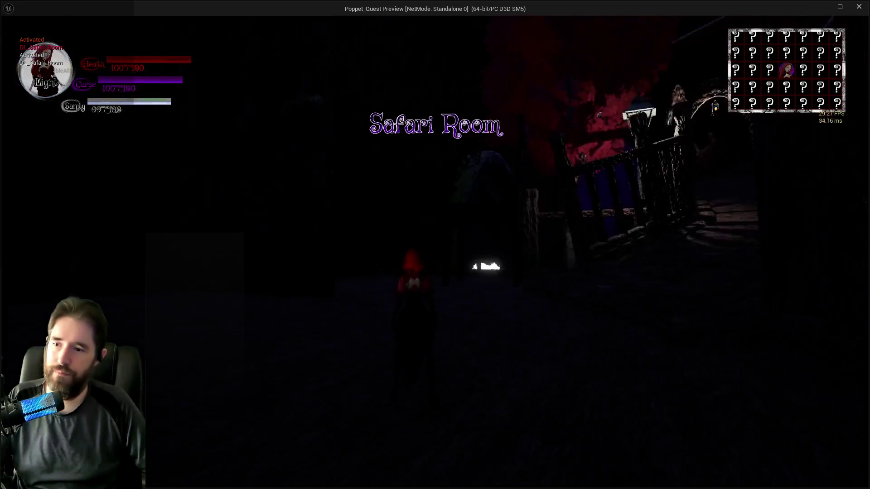
Run the character along the stone path, past the glowing mushroom and through the fog into the garden
key(w)
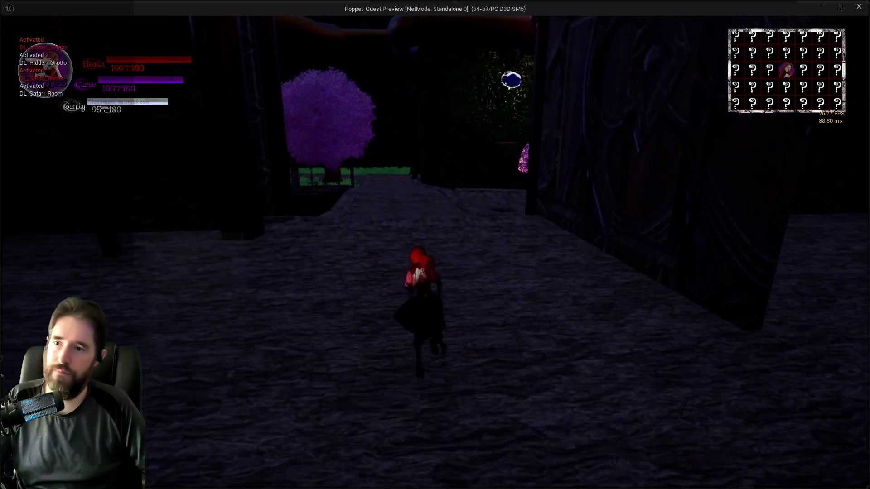
key(w)
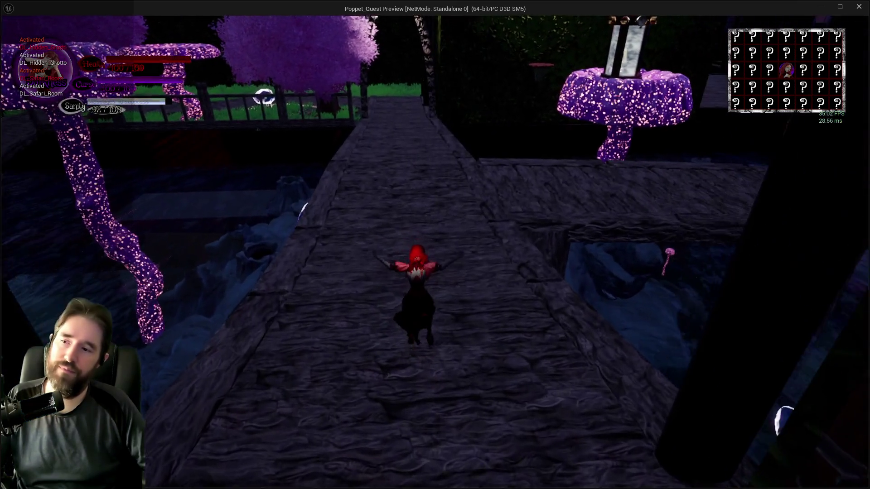
key(w)
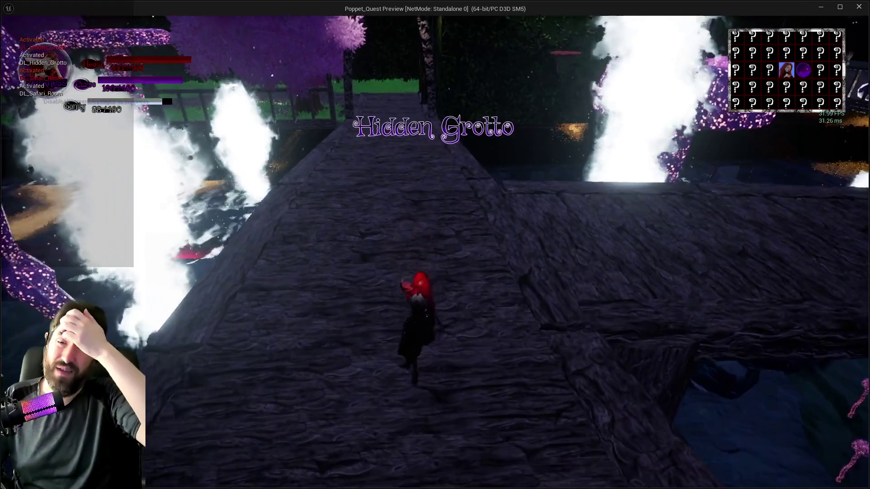
key(w)
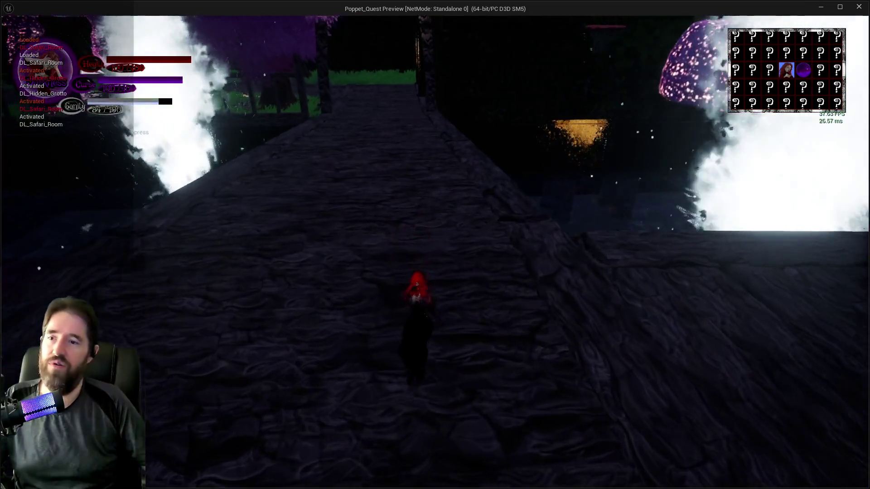
key(w)
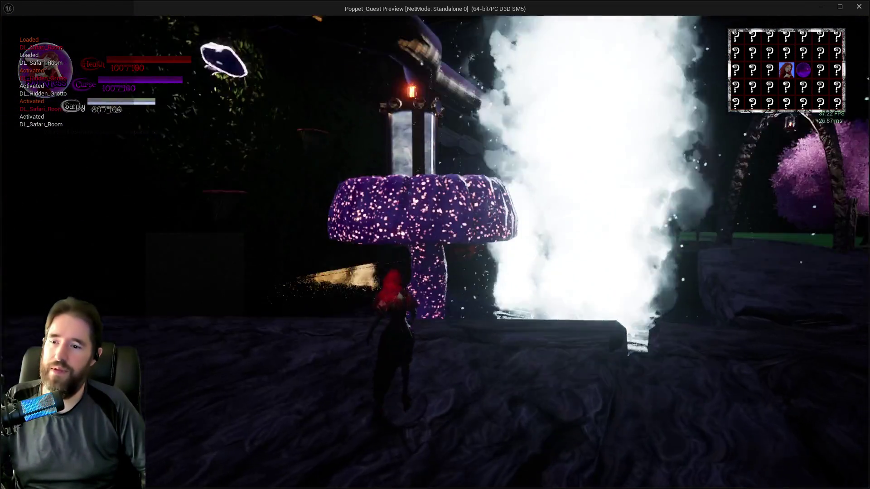
key(w)
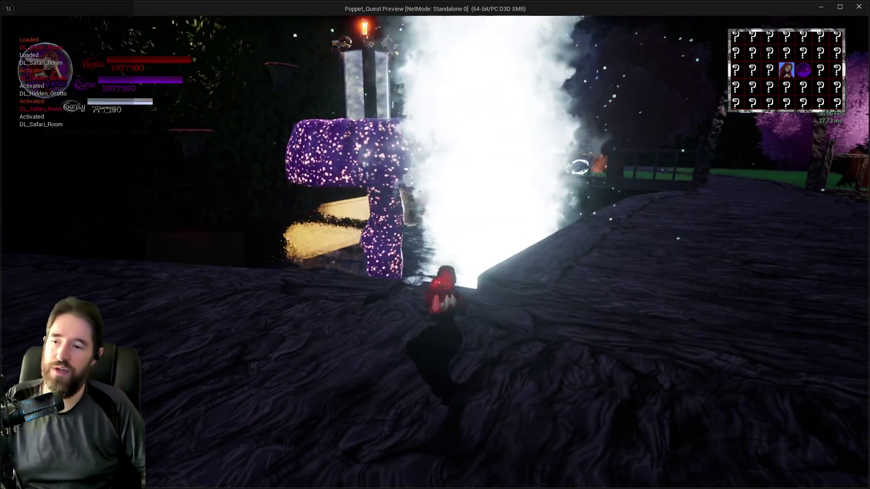
key(w)
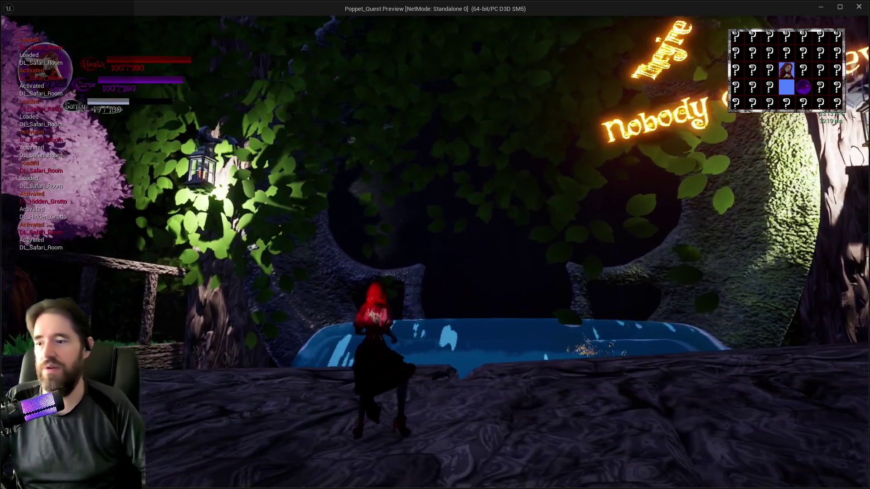
Walk to the grotto pool, interact to teleport, run onto the grassy area, then end the playtest
key(w)
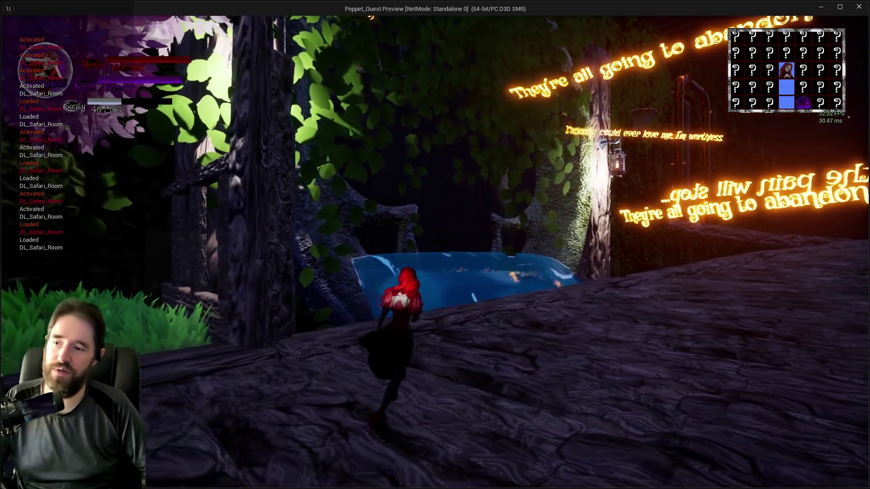
key(w)
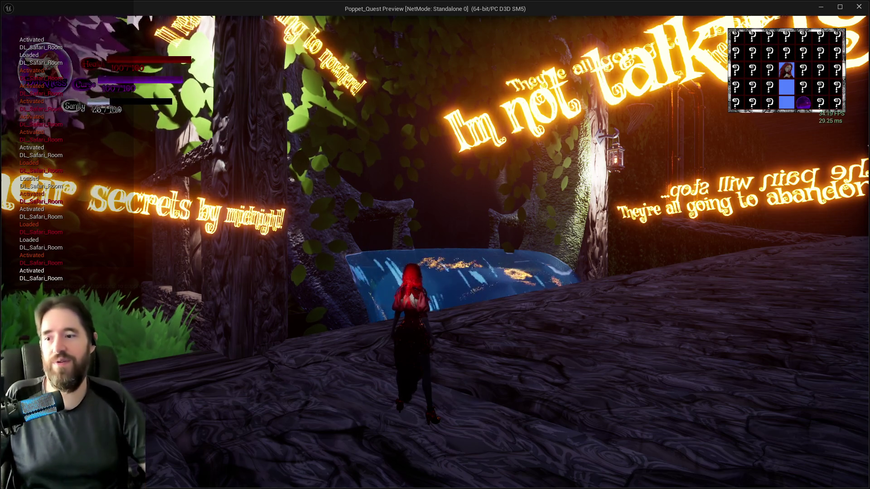
key(e)
key(w)
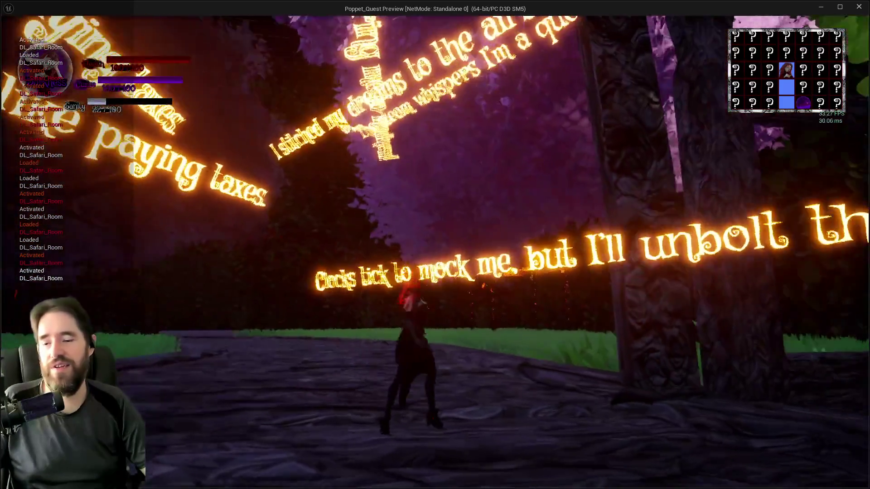
key(w)
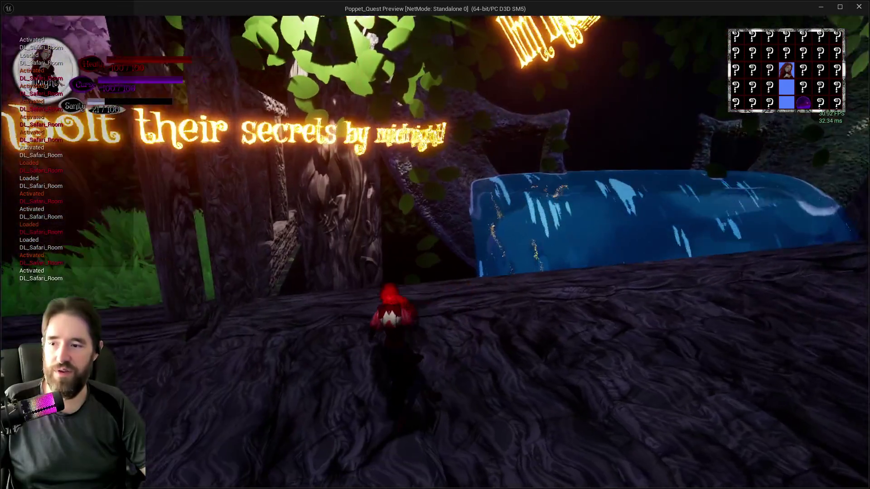
key(w)
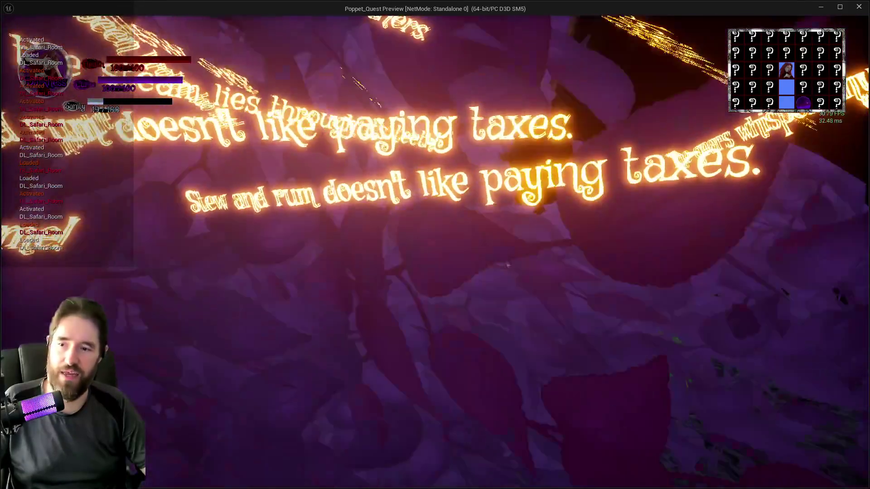
key(w)
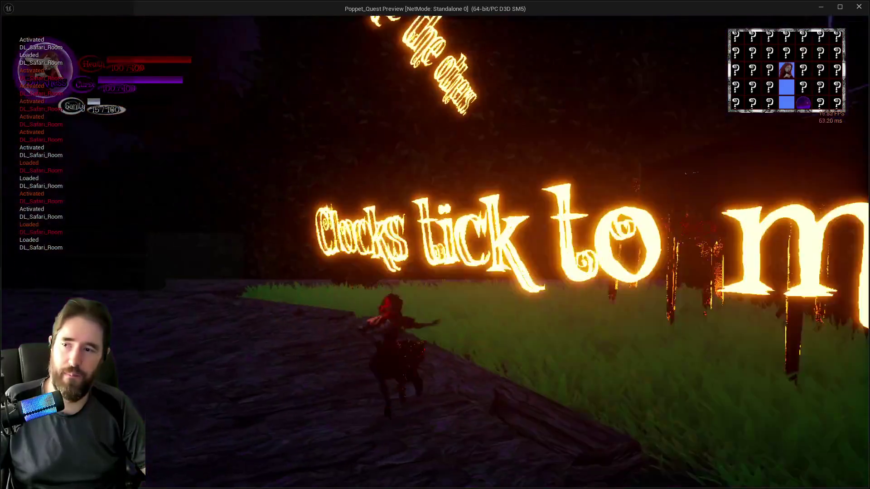
key(Escape)
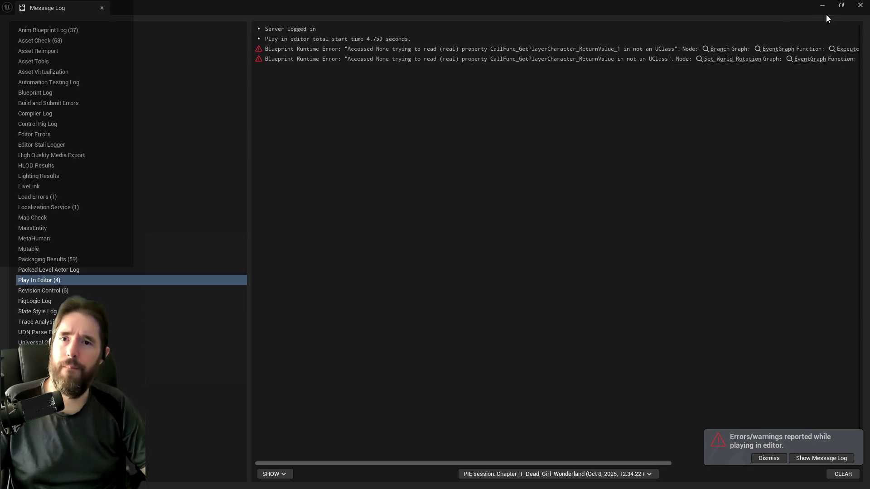
Follow the Set World Rotation error into the crystal ball graph and view its Branch and rotation nodes
click(739, 58)
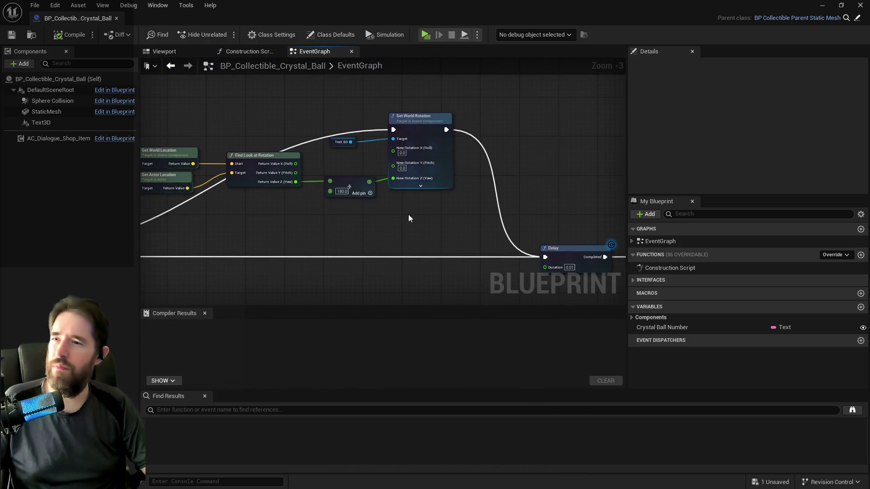
drag(362, 214, 239, 141)
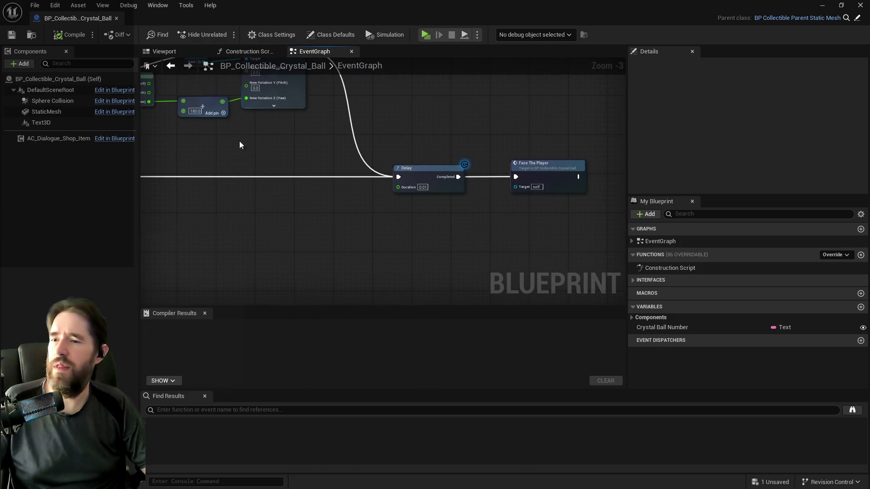
scroll(273, 148, down, 2)
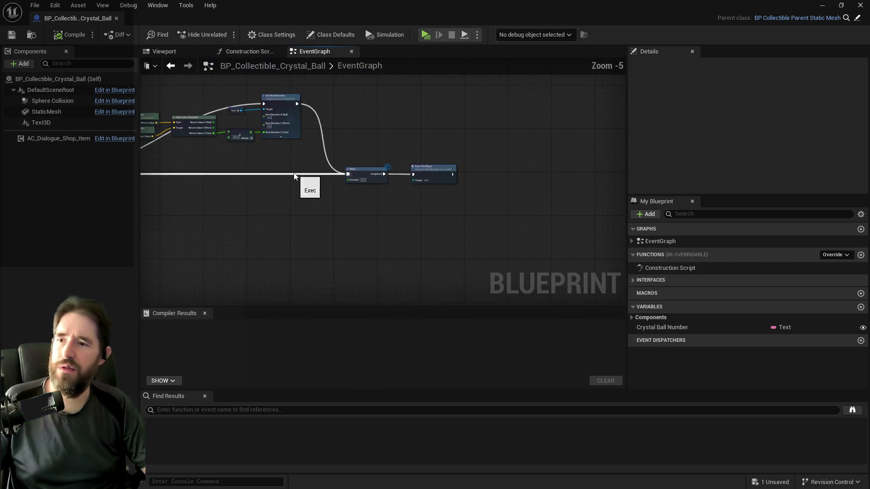
drag(328, 184, 602, 217)
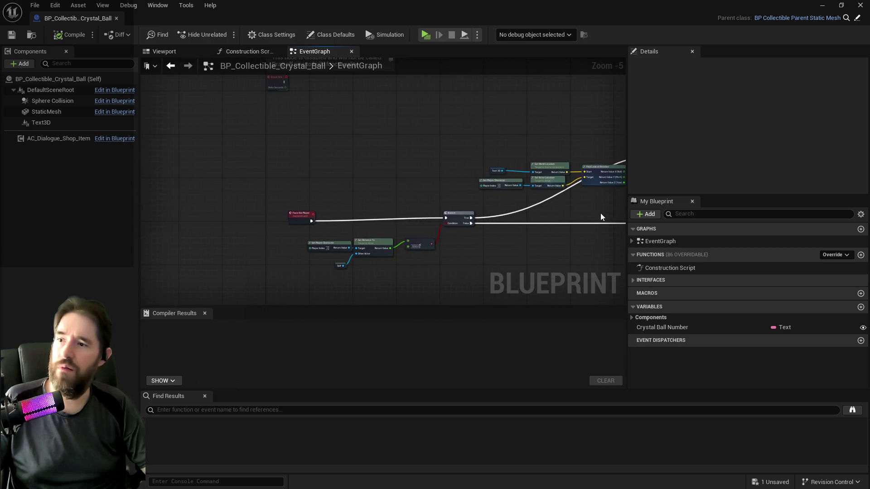
drag(479, 220, 352, 218)
scroll(355, 195, up, 1)
scroll(356, 195, up, 1)
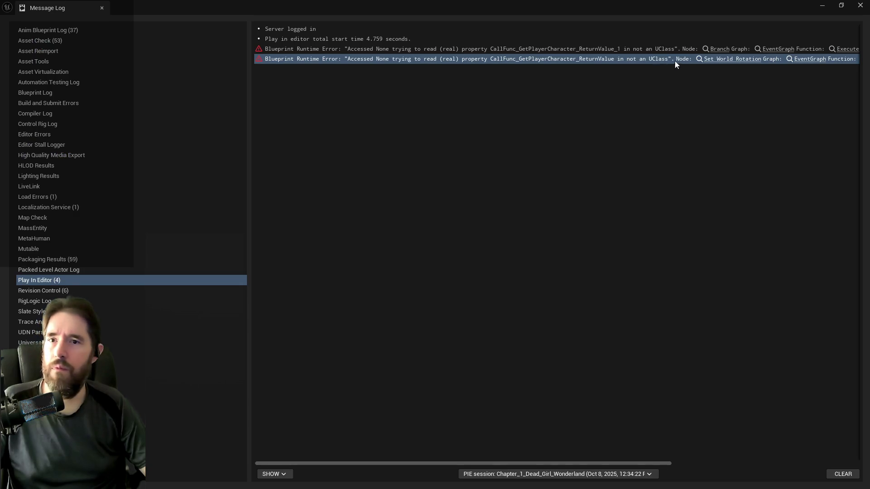
Jump to the Branch node from the log, nudge the Self node left, and save the blueprint
click(713, 49)
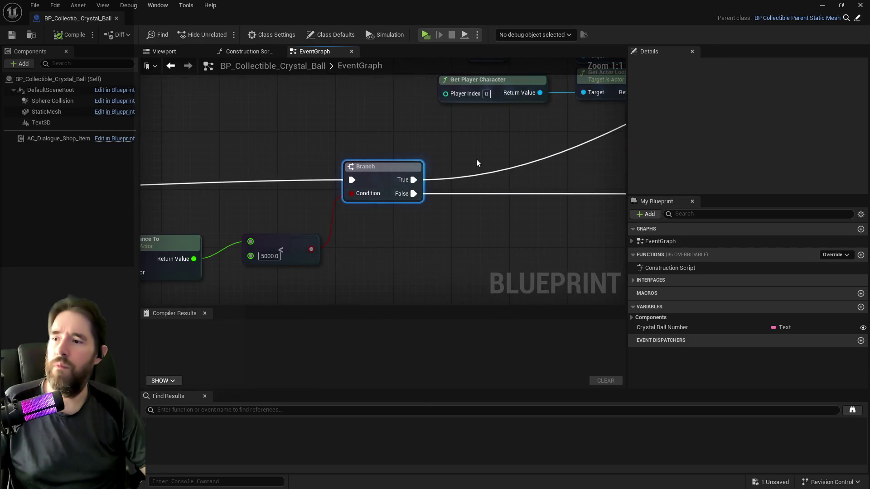
scroll(477, 238, down, 3)
scroll(329, 245, up, 3)
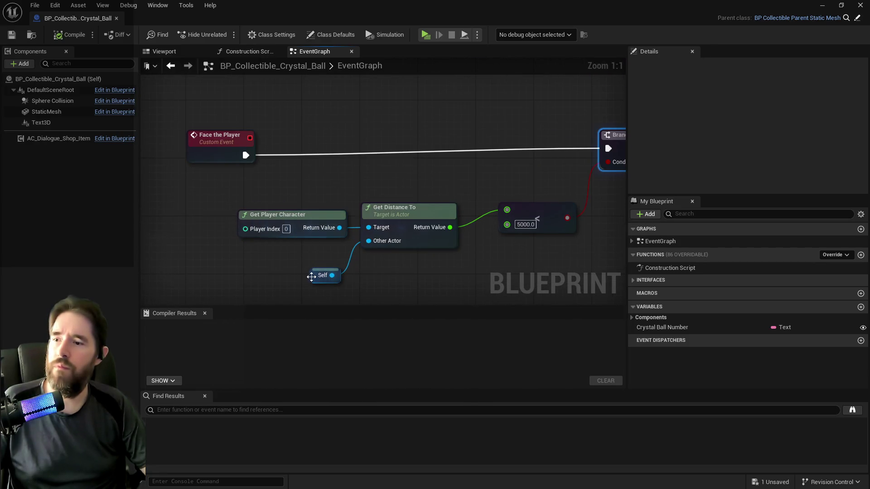
click(319, 264)
drag(319, 263, 308, 265)
scroll(330, 292, down, 2)
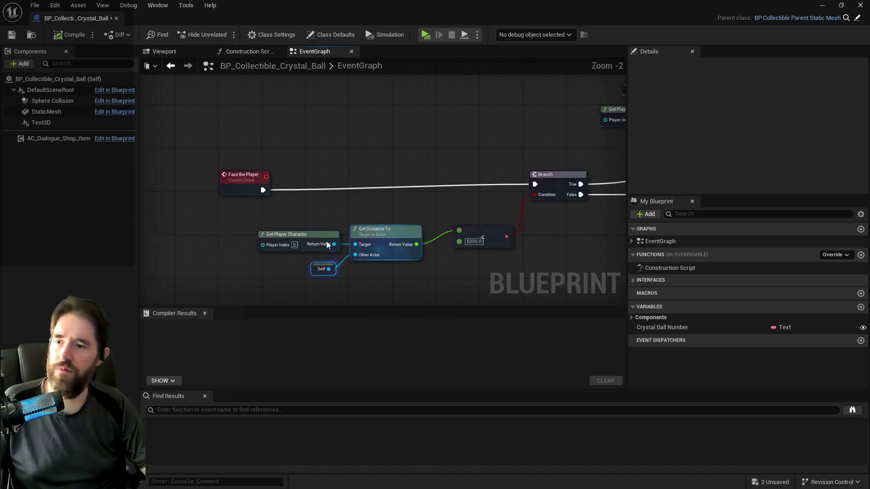
click(34, 5)
click(72, 70)
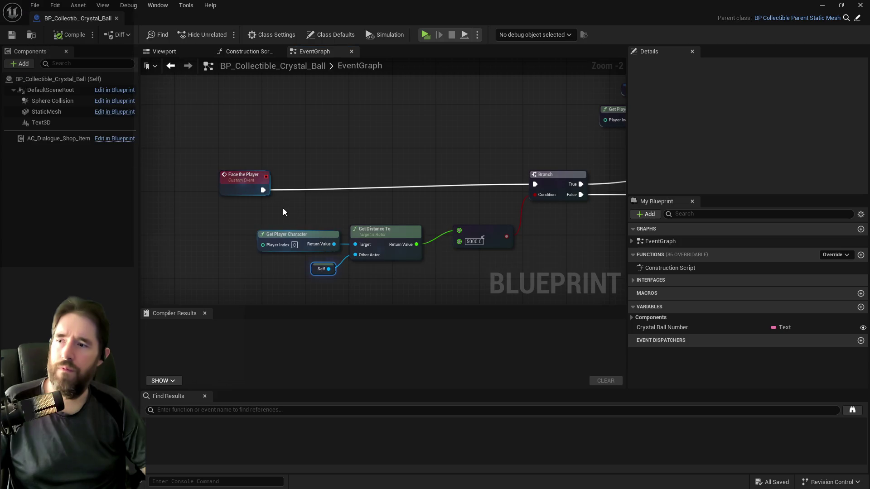
Shift Face the Player and Get Player Character aside to uncover the hidden node near BeginPlay
drag(233, 184, 177, 177)
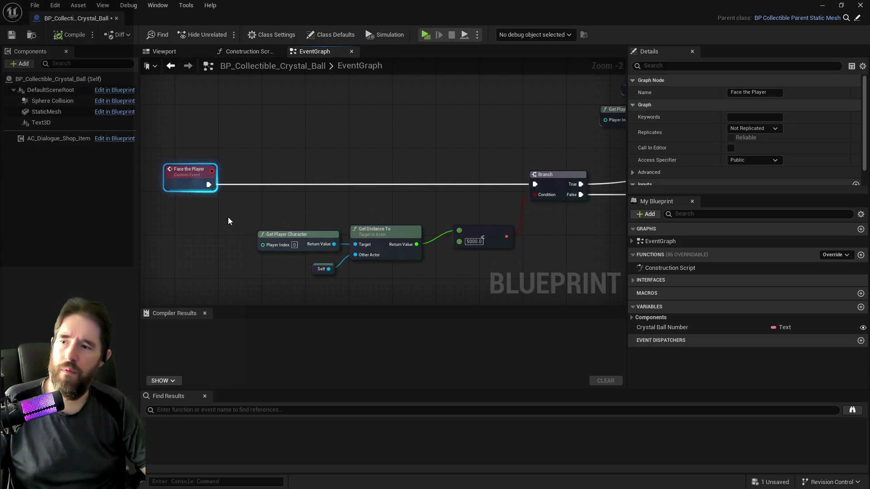
drag(289, 233, 267, 233)
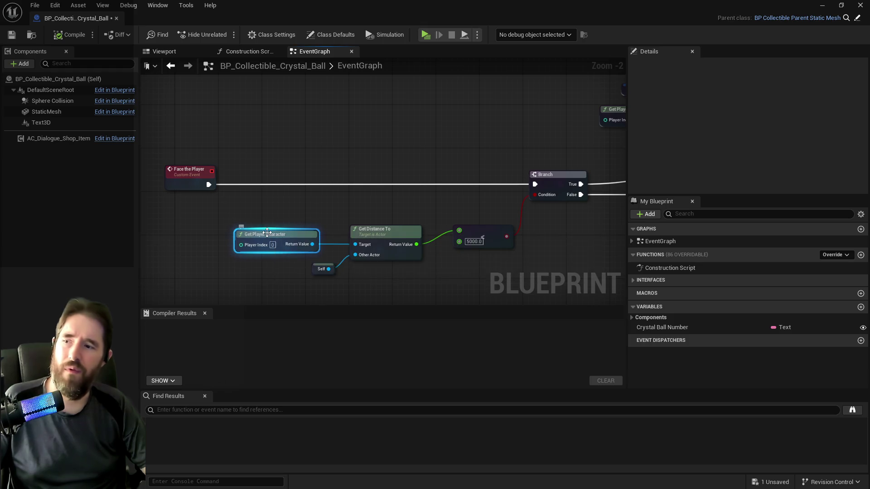
scroll(279, 233, down, 5)
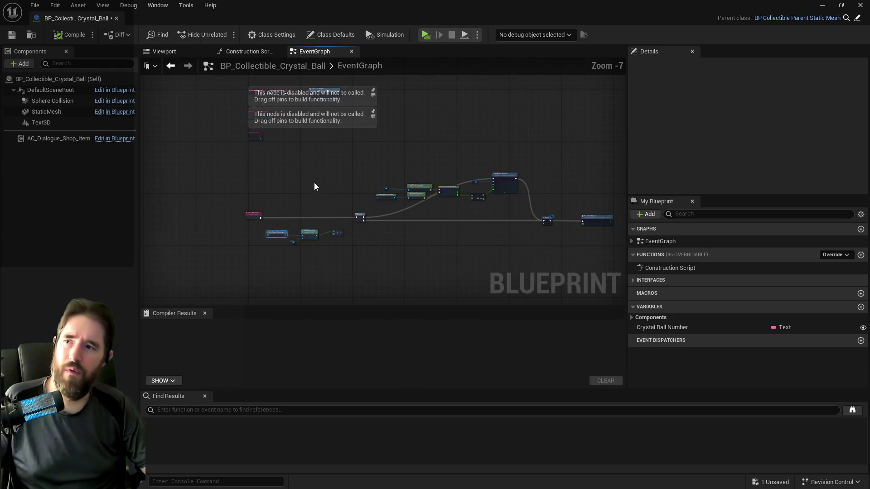
scroll(314, 183, up, 4)
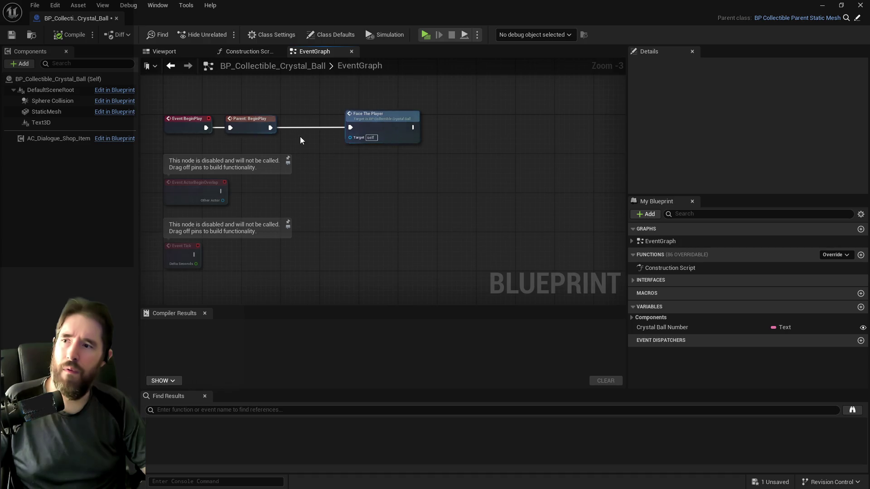
drag(365, 119, 404, 119)
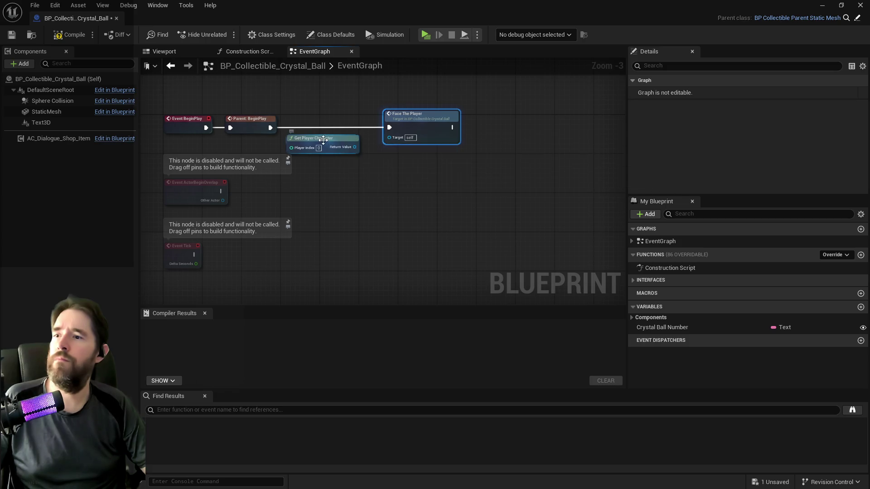
Delete the stray Get Player Character node and pan to the Delay and Set Actor Hidden nodes
key(Delete)
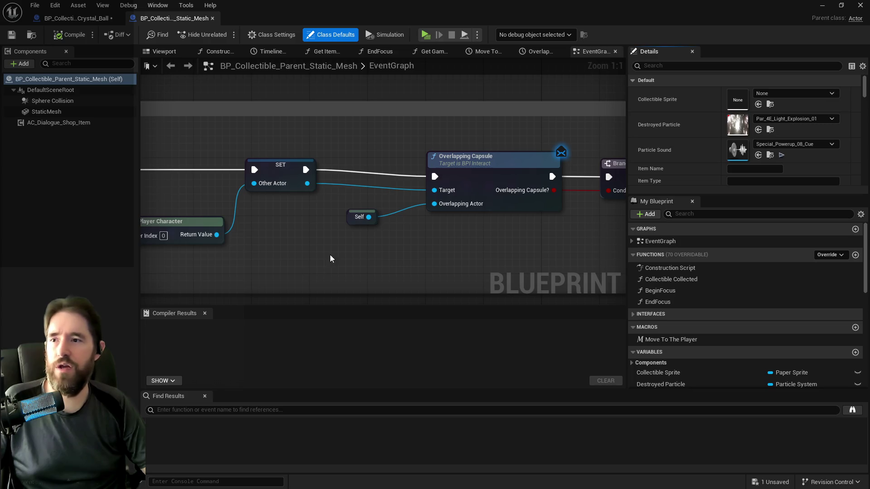
scroll(330, 254, down, 5)
scroll(314, 176, up, 4)
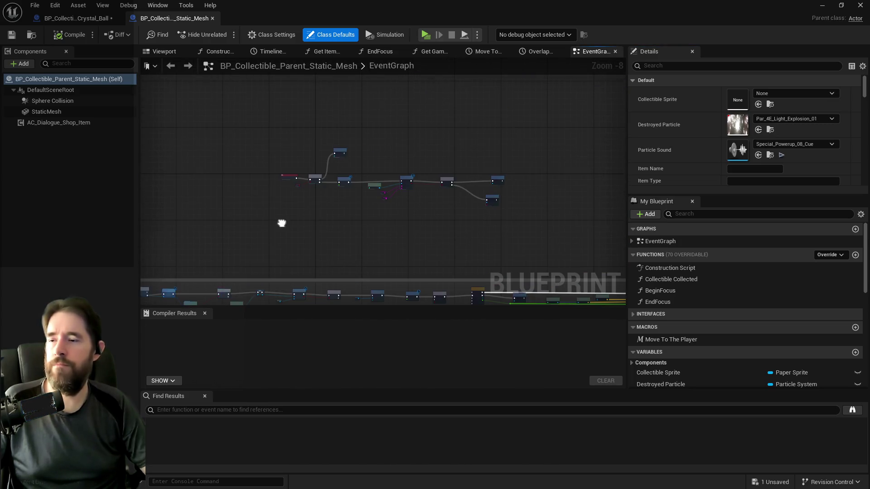
mouse_move(340, 204)
mouse_down()
mouse_move(334, 194)
mouse_move(372, 164)
mouse_move(253, 144)
mouse_move(16, 130)
mouse_up()
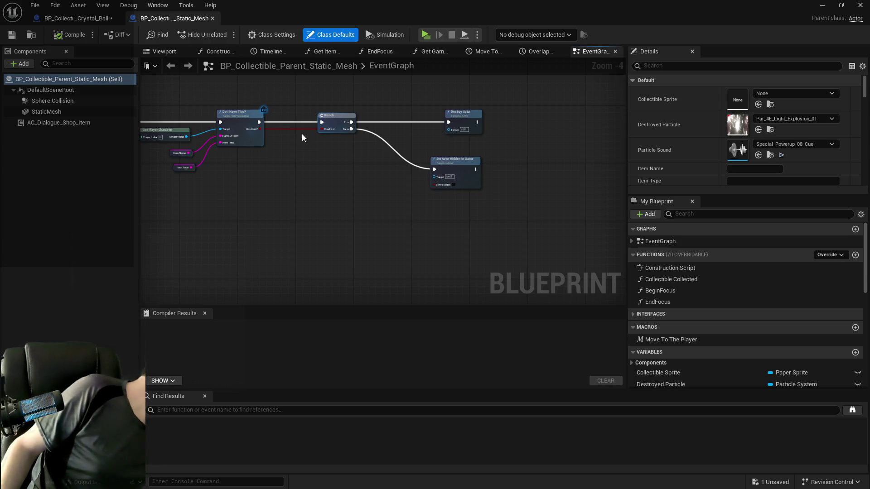
mouse_move(314, 167)
mouse_down()
mouse_move(474, 171)
mouse_move(341, 167)
mouse_move(394, 175)
mouse_up()
scroll(473, 164, up, 3)
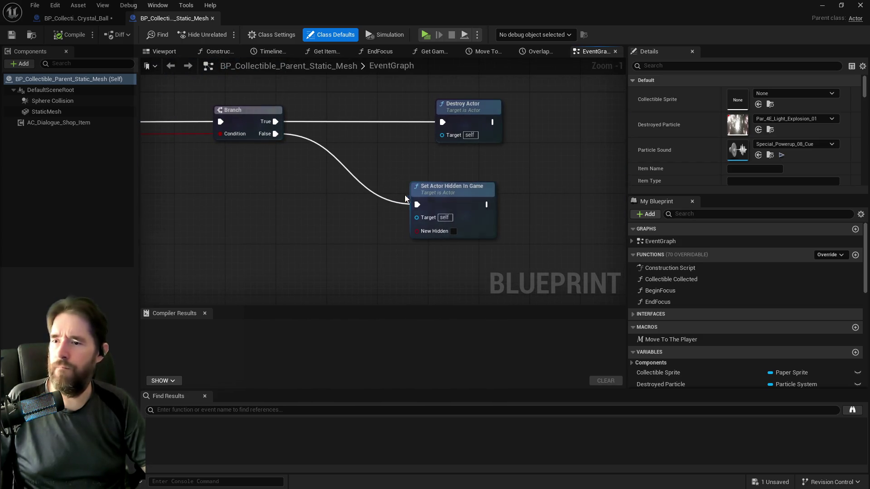
scroll(249, 202, down, 3)
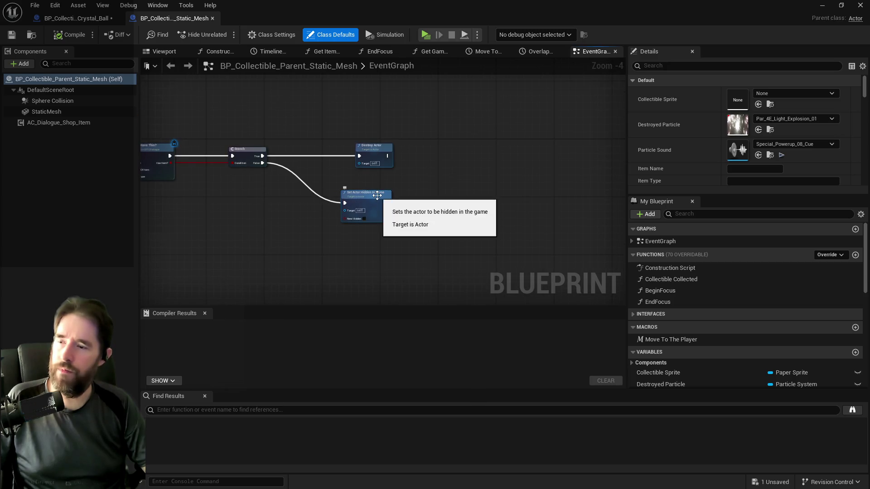
drag(384, 199, 470, 177)
Paste a Get Player Character node, undo a first variable promotion, and clear the duplicate nodes
key(ctrl+v)
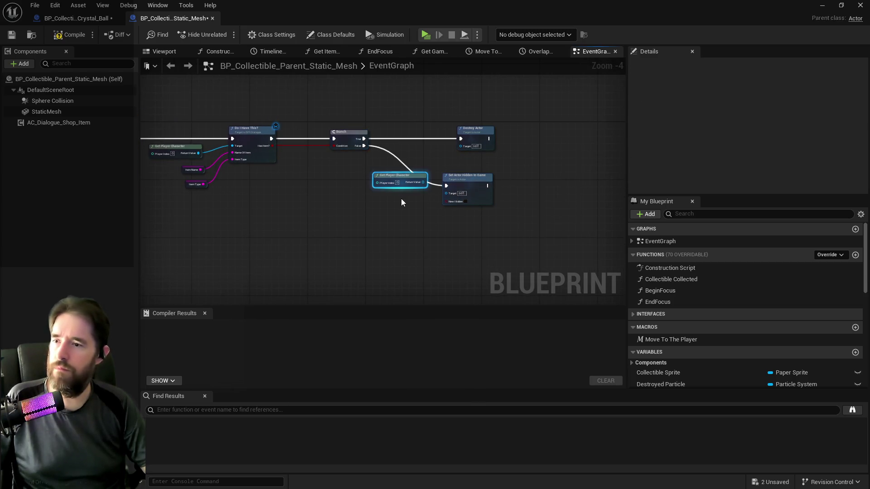
drag(394, 182, 409, 200)
key(Escape)
click(433, 262)
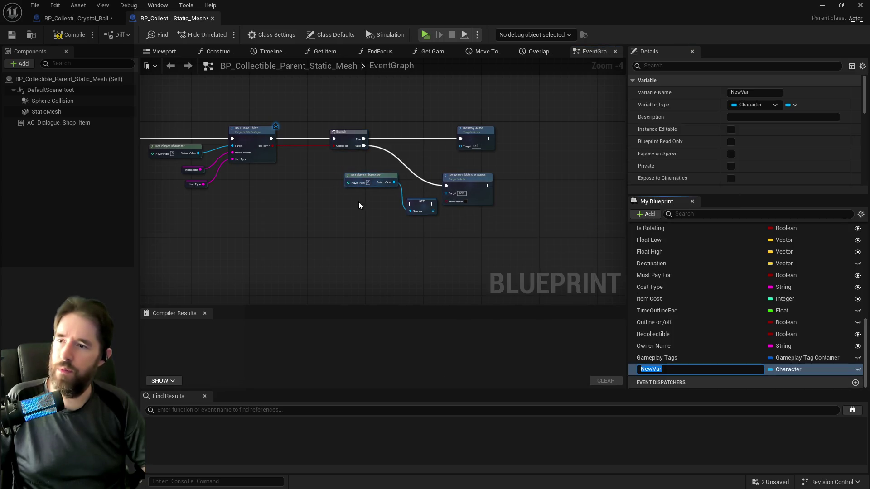
click(55, 5)
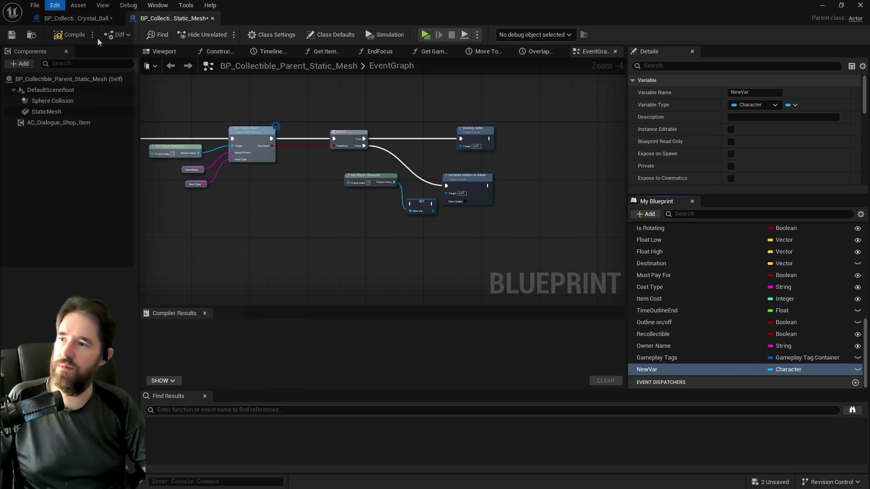
key(ctrl+z)
click(351, 177)
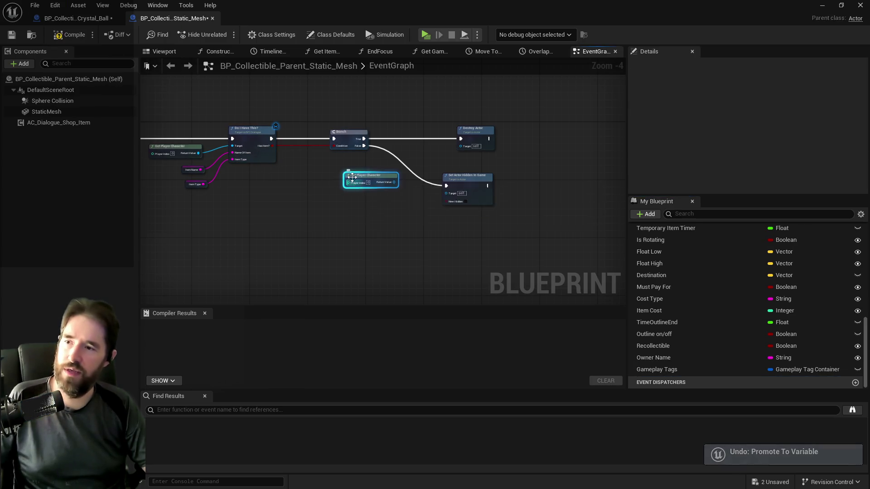
key(Delete)
mouse_move(137, 151)
mouse_down()
mouse_move(459, 188)
mouse_move(409, 189)
mouse_up()
scroll(385, 199, up, 1)
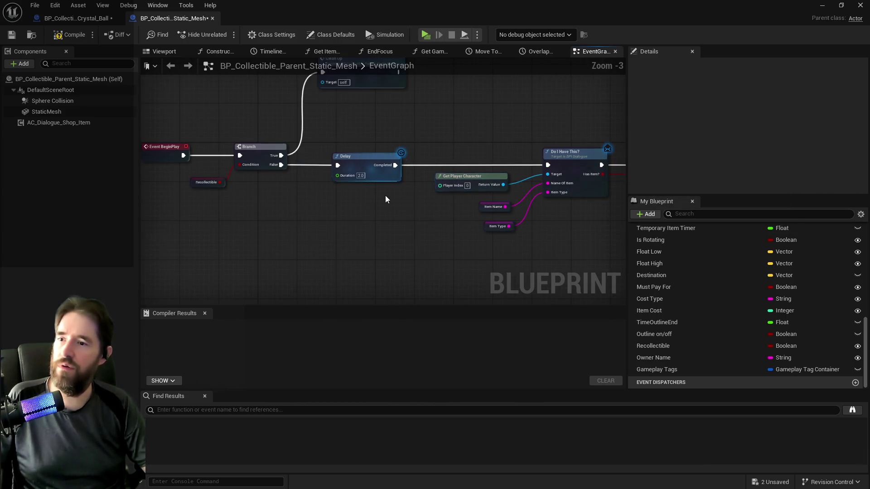
key(ctrl+v)
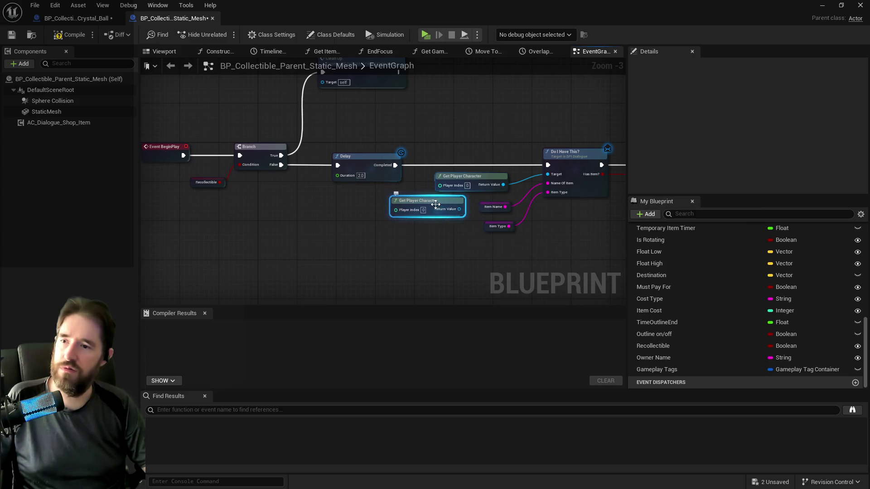
drag(436, 205, 398, 228)
key(Delete)
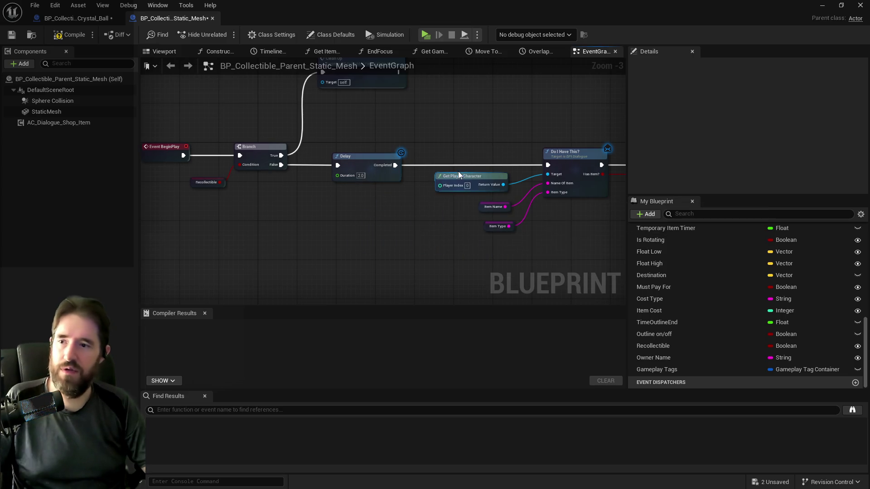
Promote the return value to a new Player Character variable and place its SET node after Delay
mouse_move(458, 175)
mouse_down()
mouse_move(430, 176)
mouse_move(478, 186)
mouse_move(480, 164)
mouse_up()
click(514, 217)
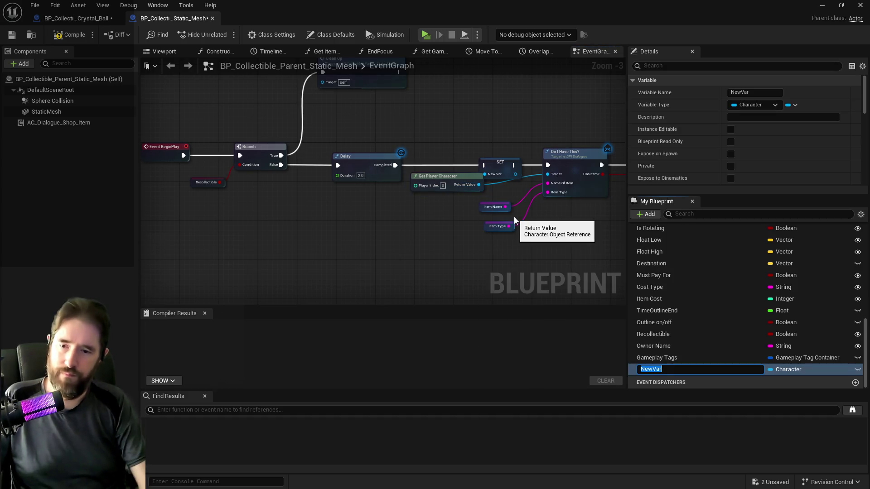
text(Player Character)
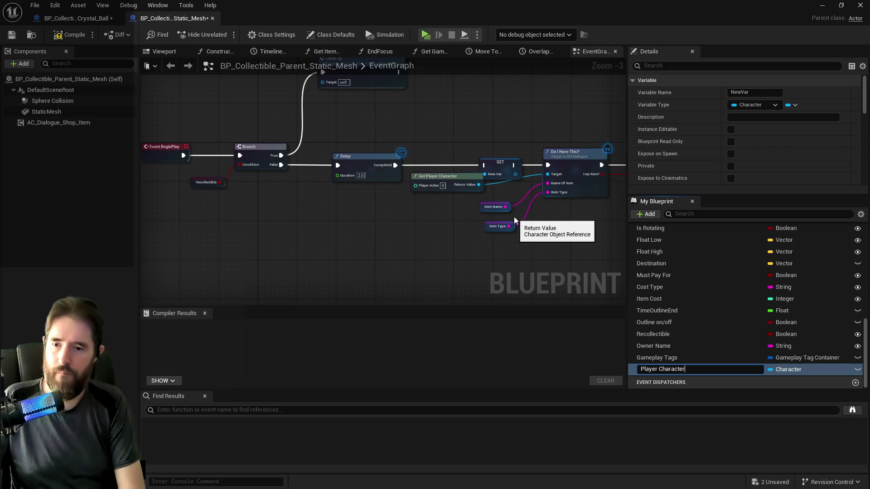
key(Return)
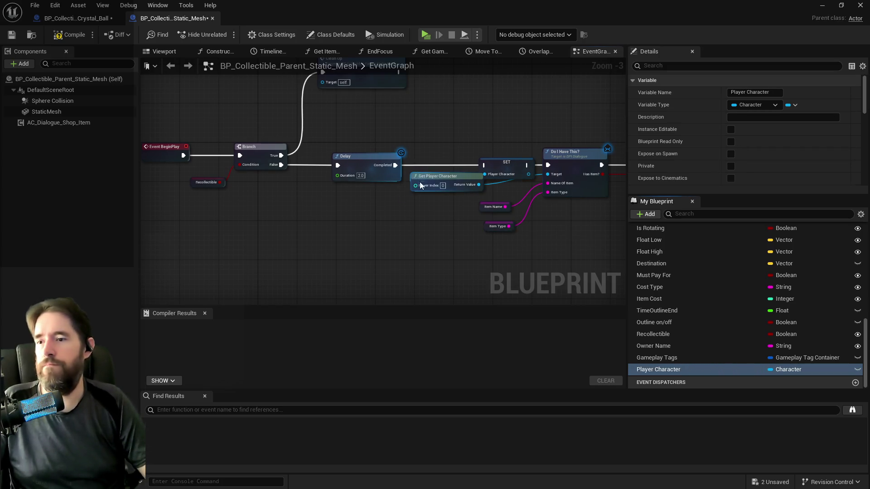
mouse_move(420, 176)
mouse_down()
mouse_move(339, 168)
mouse_move(547, 174)
mouse_move(548, 164)
mouse_up()
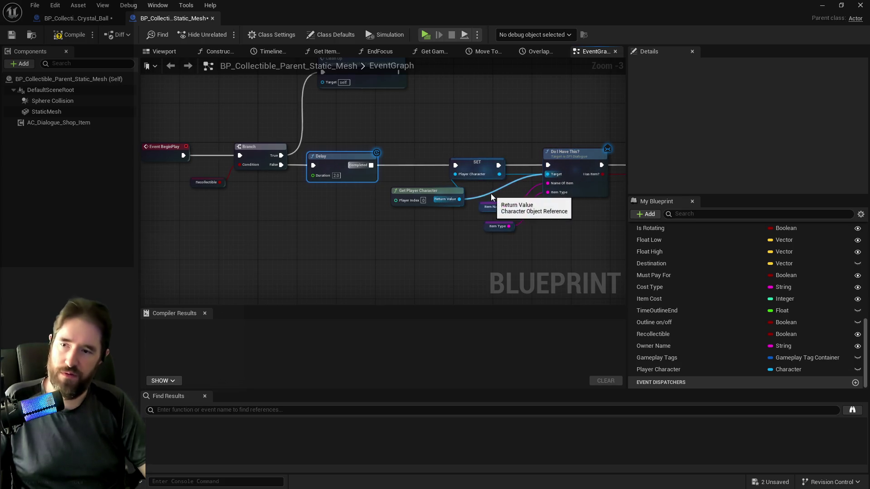
alt+click(460, 199)
drag(426, 191, 411, 186)
drag(463, 172, 473, 172)
drag(431, 192, 436, 183)
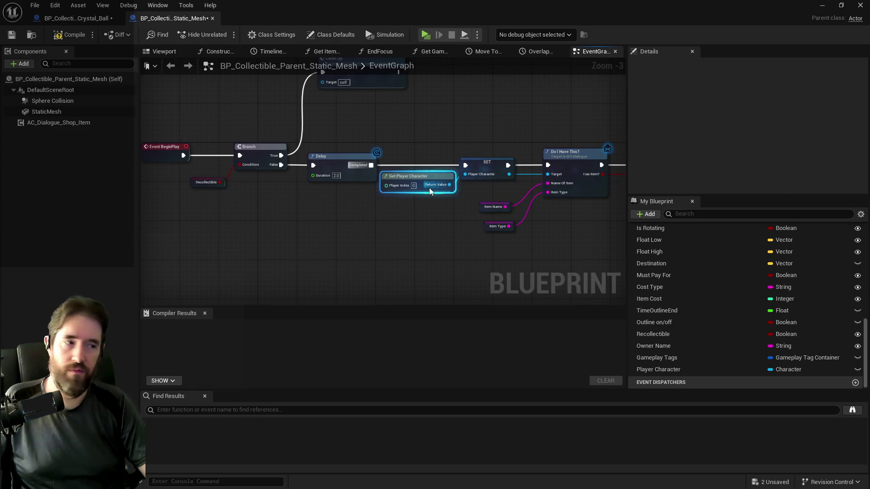
scroll(430, 191, down, 3)
Compile BP_Collectible_Parent_Static_Mesh and save all changes
key(F7)
key(ctrl+shift+s)
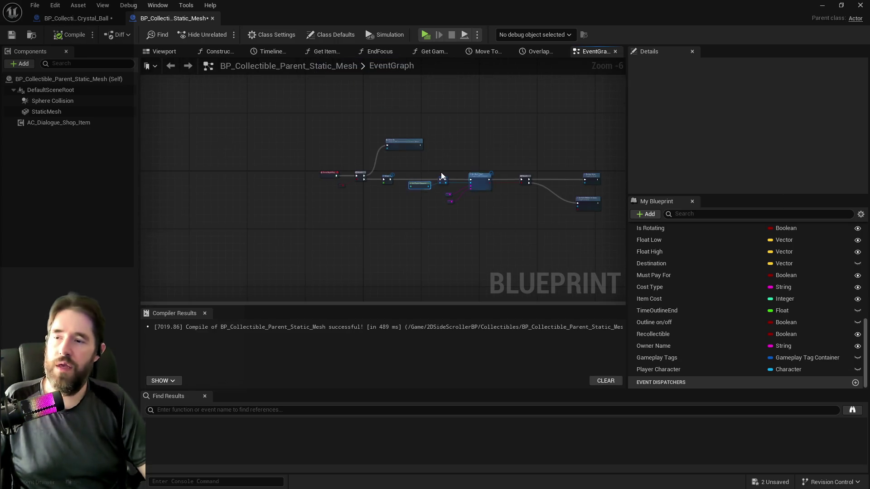
scroll(443, 175, up, 4)
scroll(463, 282, down, 3)
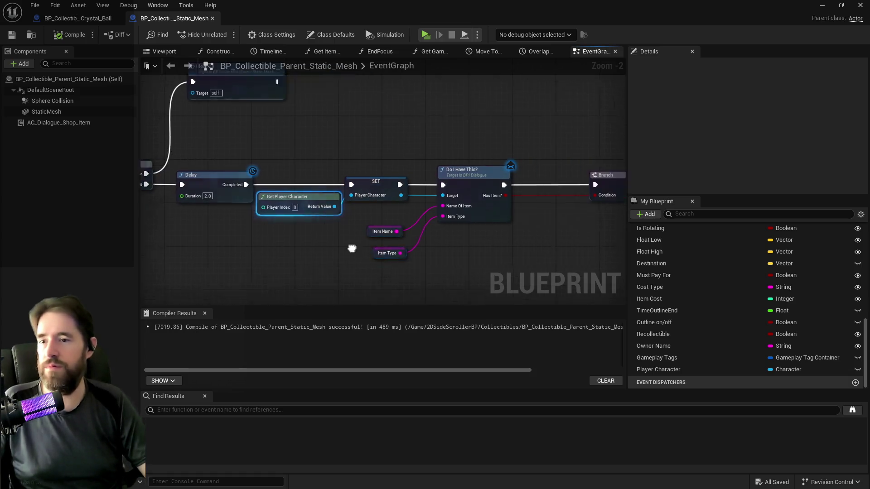
In the crystal ball blueprint, add a Player Character getter and convert it to a validated get
click(77, 19)
drag(271, 175, 326, 99)
scroll(313, 204, down, 3)
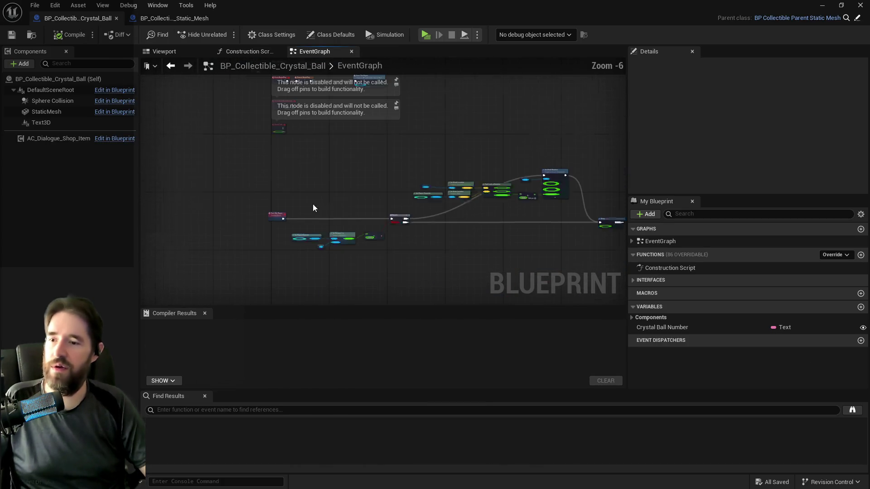
scroll(308, 235, up, 3)
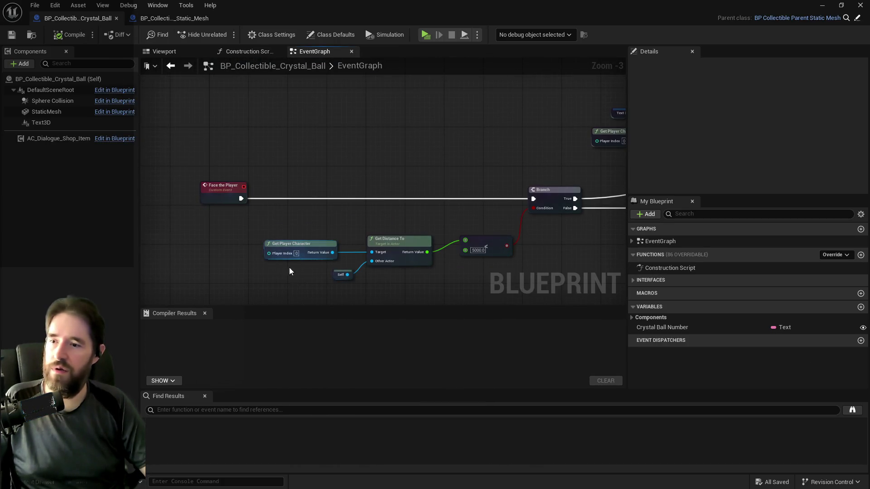
right_click(271, 279)
text(get player char)
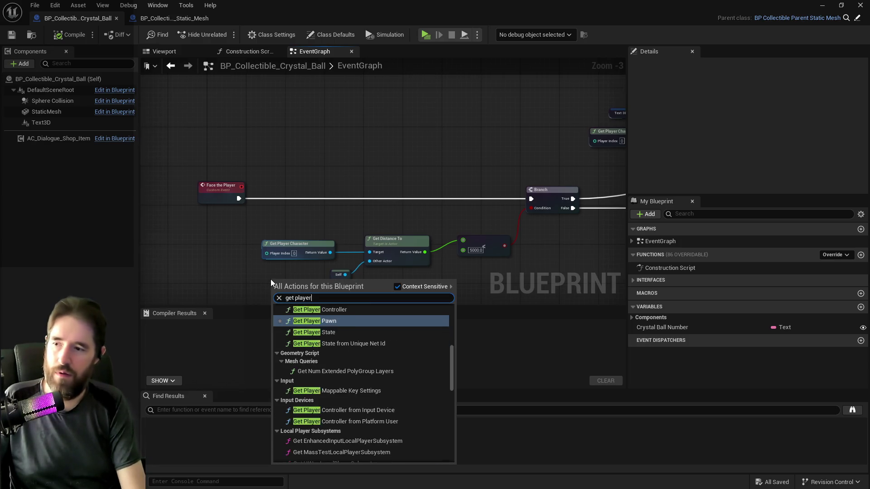
click(316, 347)
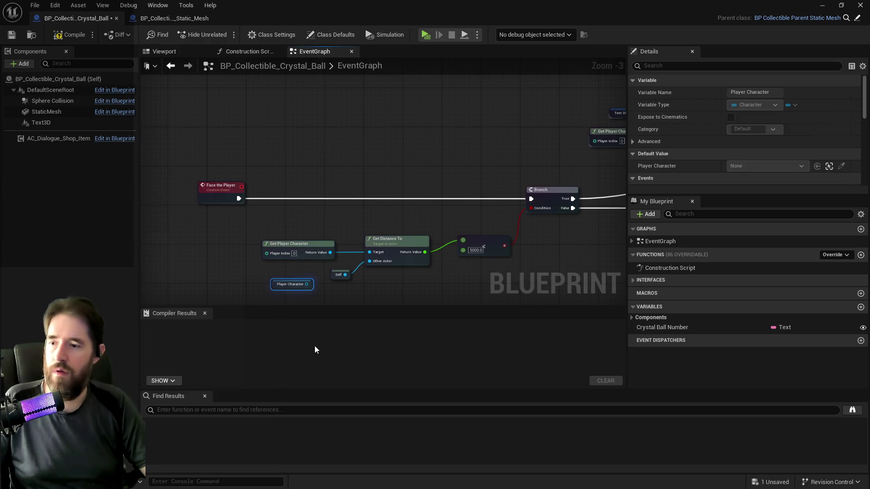
right_click(283, 285)
click(305, 374)
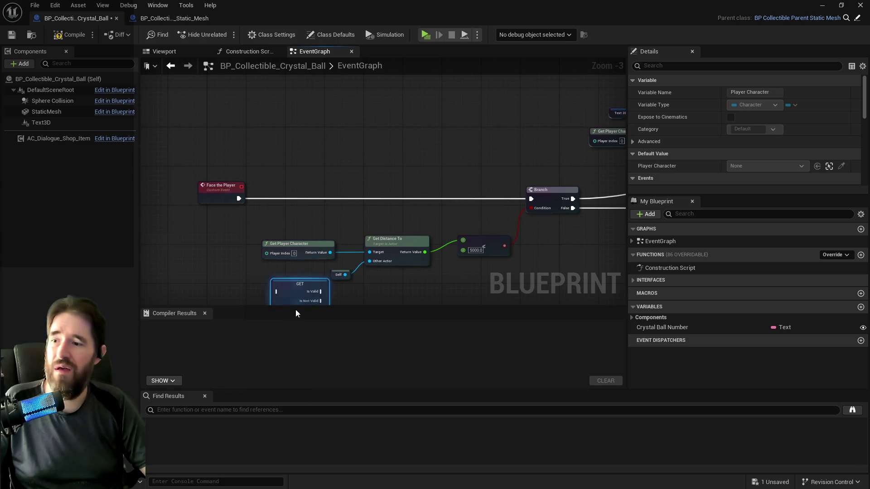
Wire the validated GET between Face the Player and Branch, feeding Player Character into Get Distance To
mouse_move(267, 253)
mouse_down()
mouse_move(285, 192)
mouse_move(269, 201)
mouse_up()
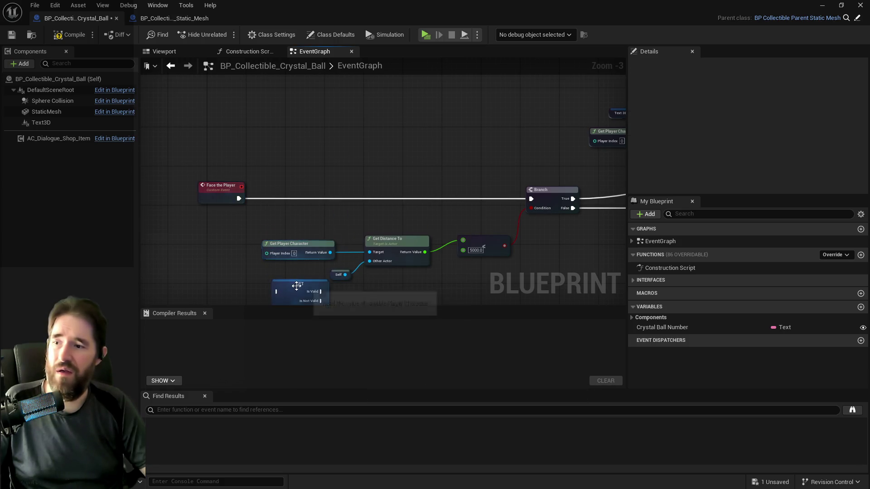
mouse_move(294, 288)
mouse_down()
mouse_move(289, 200)
mouse_move(298, 194)
mouse_up()
mouse_move(237, 200)
mouse_down()
mouse_move(486, 184)
mouse_move(531, 198)
mouse_up()
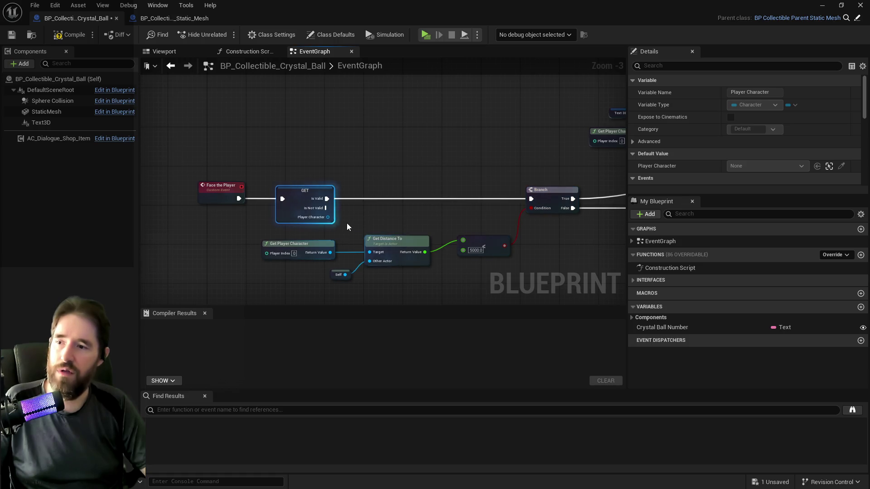
drag(327, 218, 369, 252)
click(334, 253)
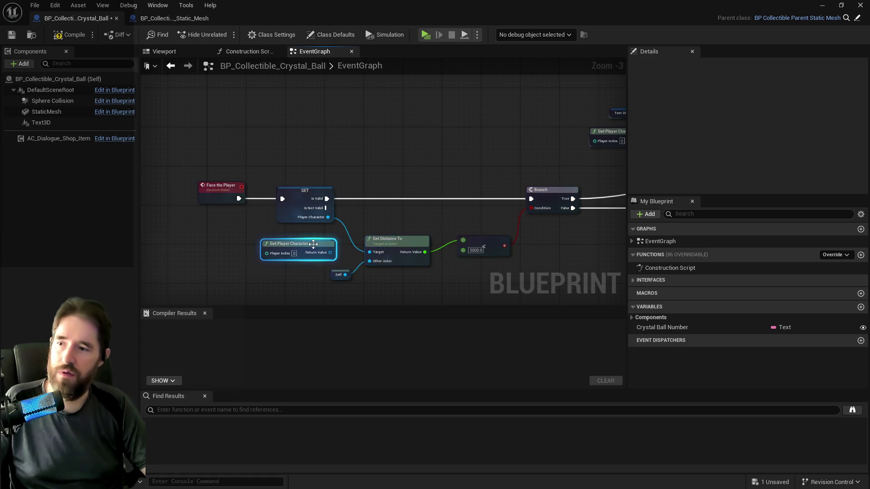
Connect Is Not Valid to the Delay node, routing the wire through a reroute point
scroll(334, 252, down, 2)
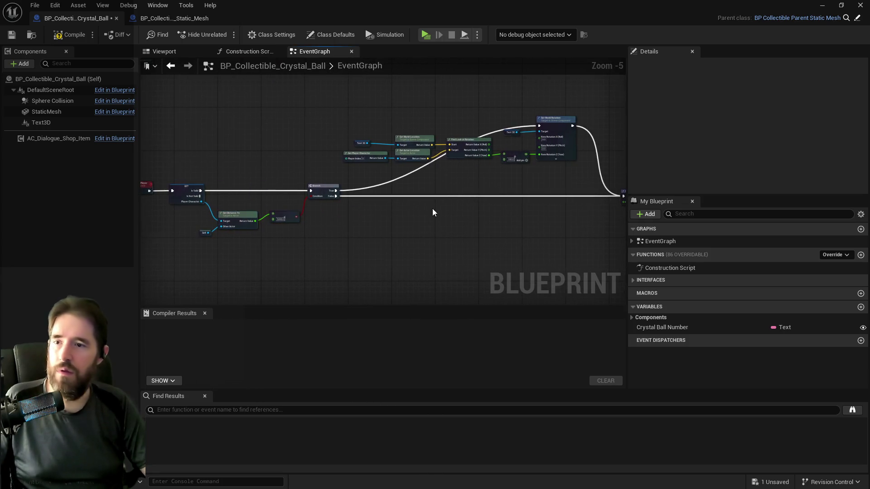
mouse_move(602, 209)
mouse_down()
mouse_move(535, 295)
mouse_move(477, 253)
mouse_move(587, 212)
mouse_move(508, 265)
mouse_move(520, 191)
mouse_move(399, 167)
mouse_move(325, 175)
mouse_up()
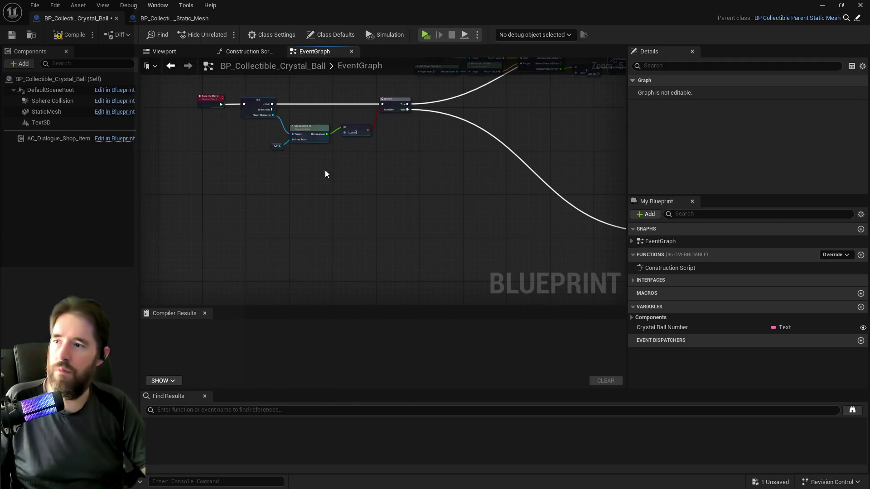
mouse_move(273, 131)
mouse_down()
mouse_move(350, 157)
mouse_move(382, 125)
mouse_move(459, 101)
mouse_up()
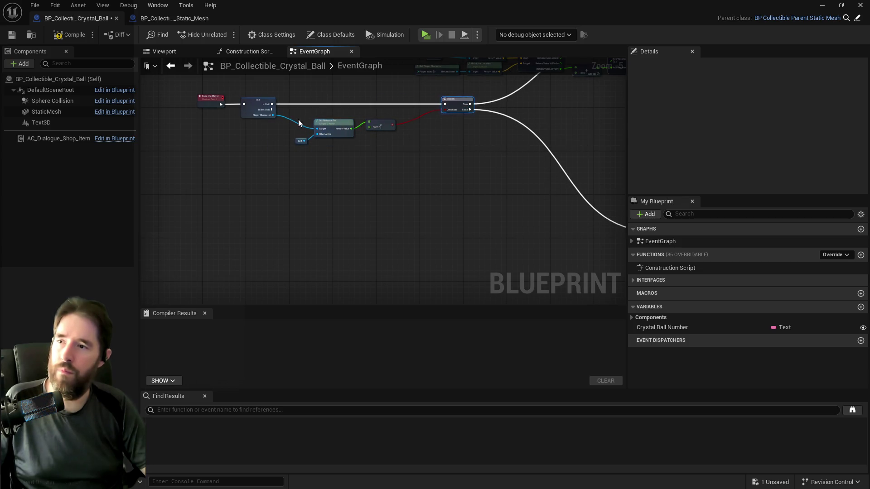
mouse_move(299, 121)
mouse_down()
mouse_move(399, 145)
mouse_move(412, 116)
mouse_up()
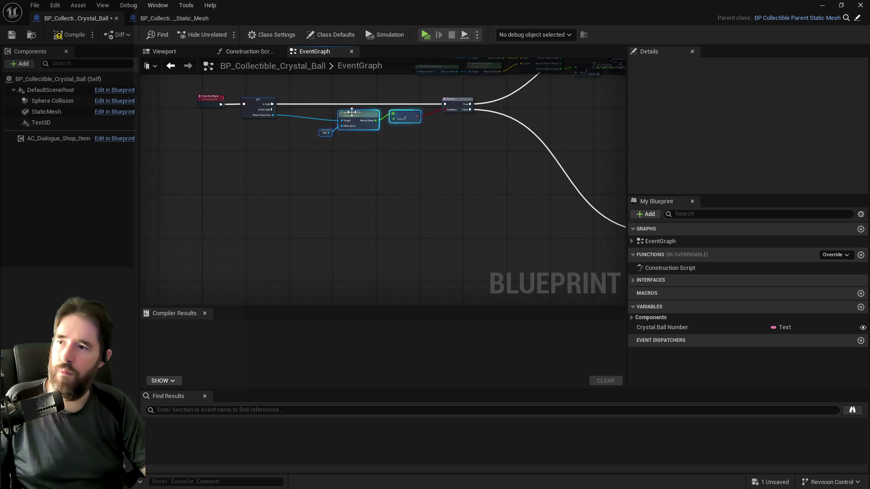
scroll(301, 104, up, 1)
mouse_move(256, 109)
mouse_down()
mouse_move(588, 248)
mouse_move(467, 142)
mouse_move(478, 143)
mouse_up()
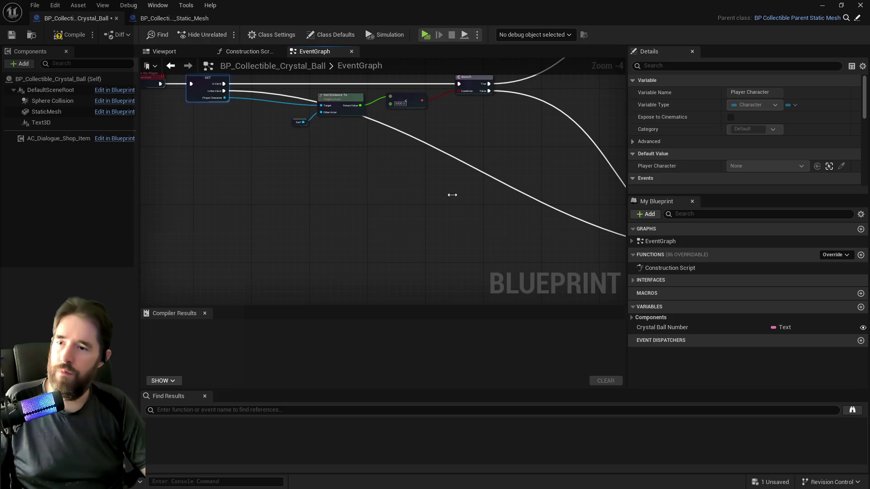
drag(141, 135, 290, 149)
scroll(302, 151, up, 2)
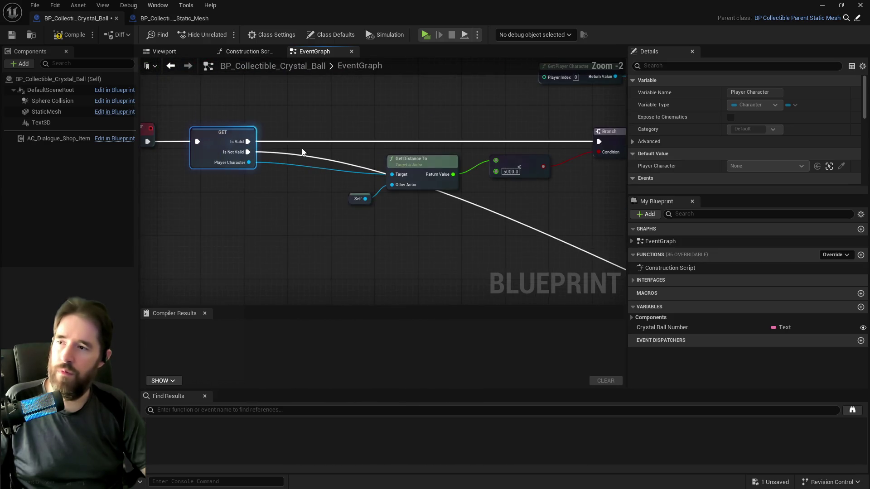
double_click(316, 156)
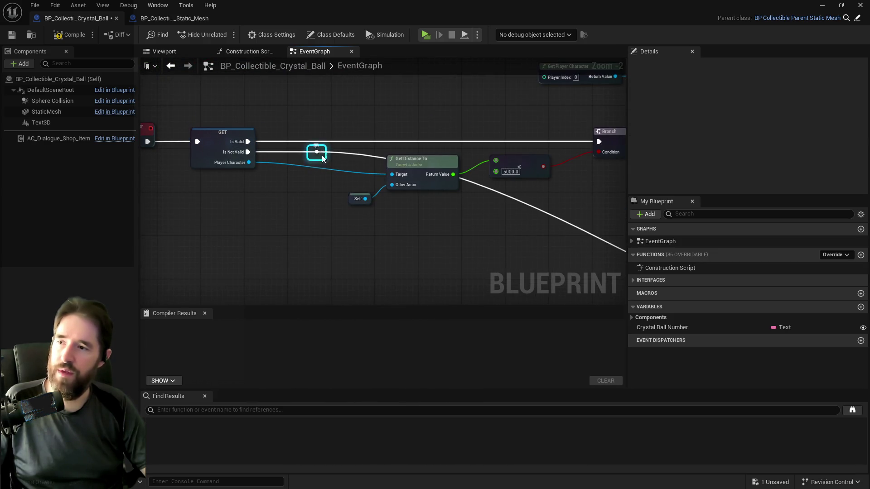
mouse_move(322, 155)
mouse_down()
mouse_move(310, 213)
mouse_move(323, 232)
mouse_move(327, 300)
mouse_move(367, 299)
mouse_move(366, 246)
mouse_move(372, 250)
mouse_up()
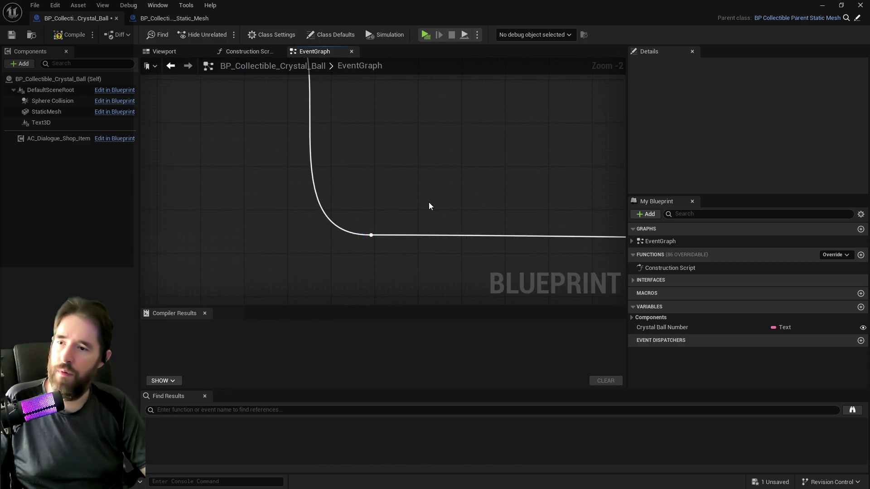
Rearrange the graph's node chains and add a reroute point on the Branch False wire
scroll(430, 207, down, 5)
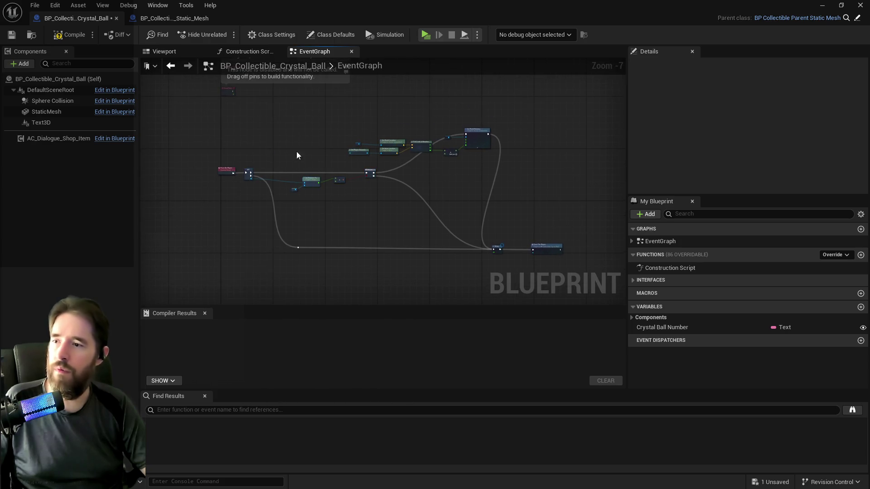
drag(473, 155, 472, 158)
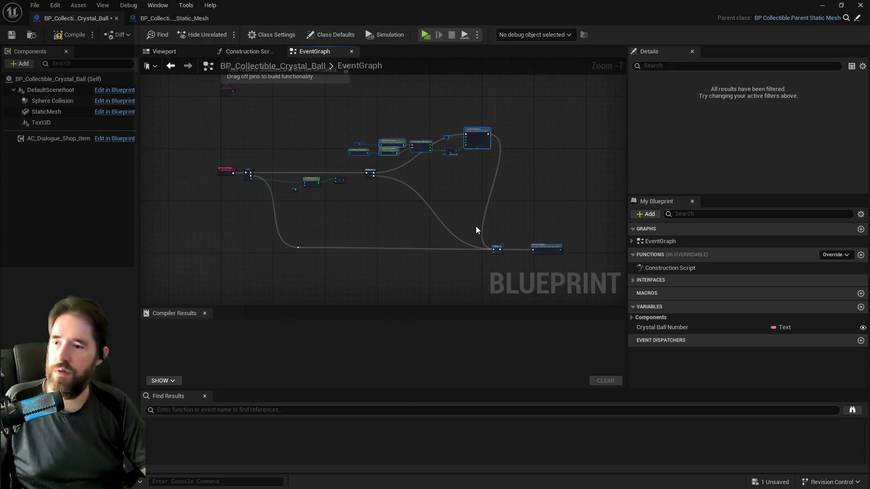
click(539, 249)
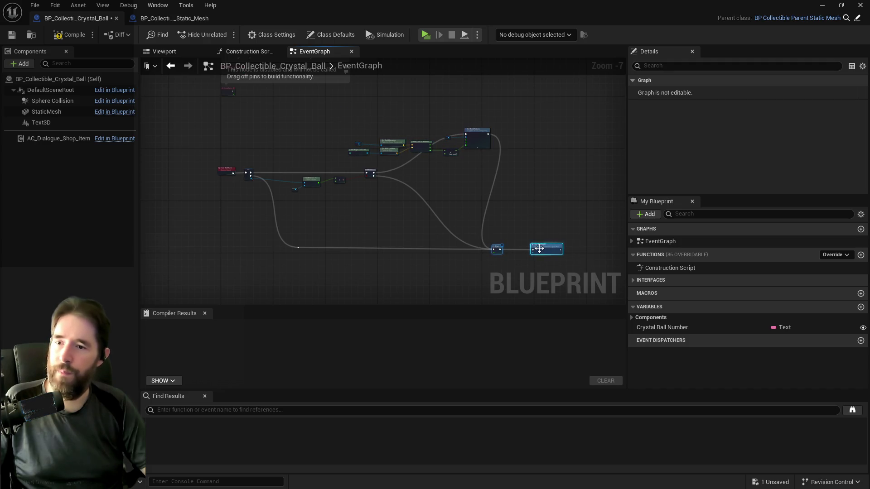
drag(539, 248, 581, 247)
mouse_move(359, 111)
mouse_down()
mouse_move(425, 154)
mouse_move(479, 148)
mouse_move(529, 176)
mouse_up()
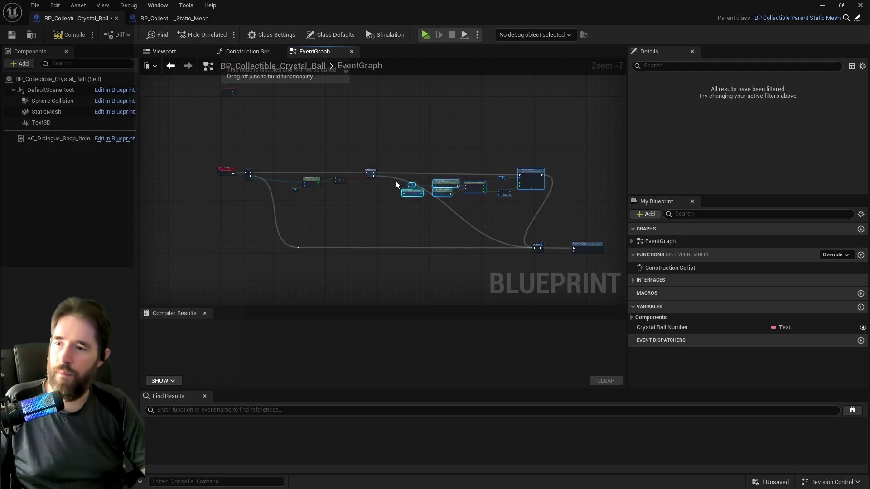
drag(368, 172, 362, 174)
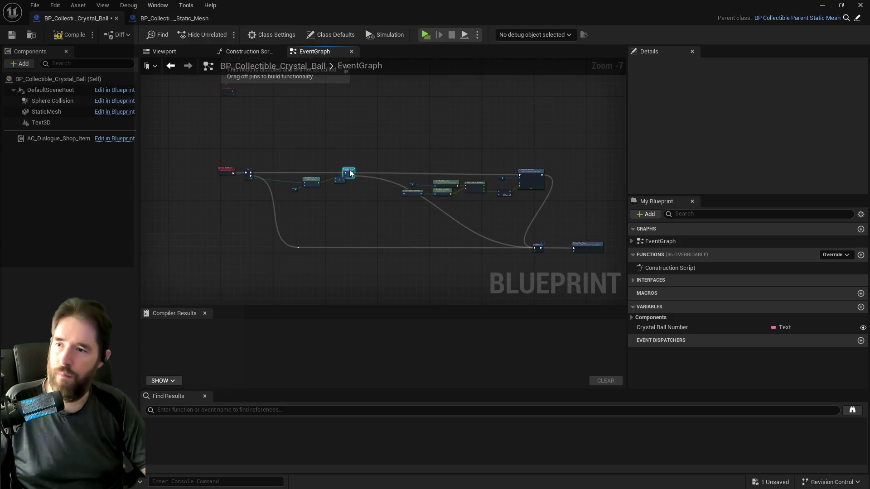
scroll(358, 172, up, 2)
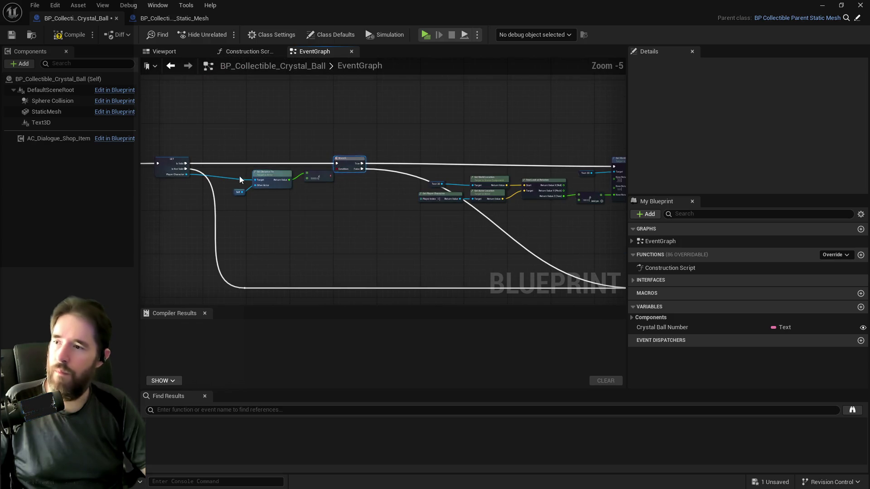
double_click(487, 216)
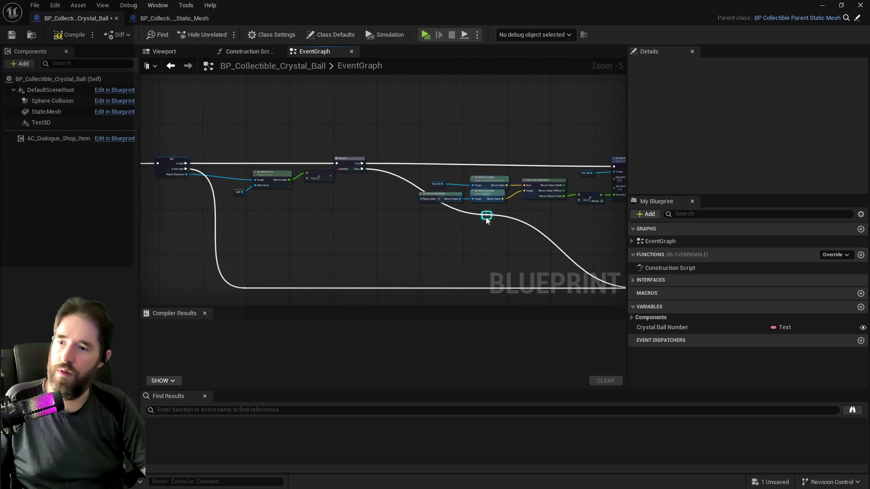
drag(486, 217, 437, 233)
Compile and save the crystal ball blueprint, then move its window aside to show the Message Log
click(70, 34)
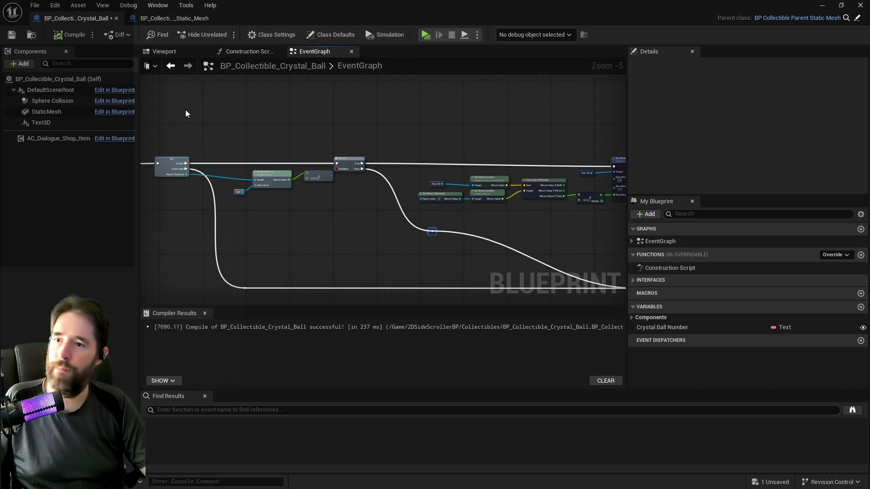
key(ctrl+s)
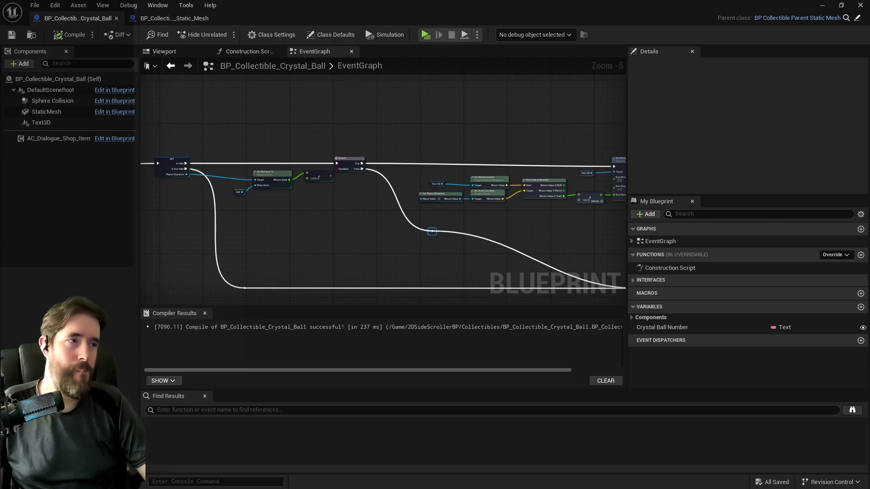
scroll(362, 254, up, 2)
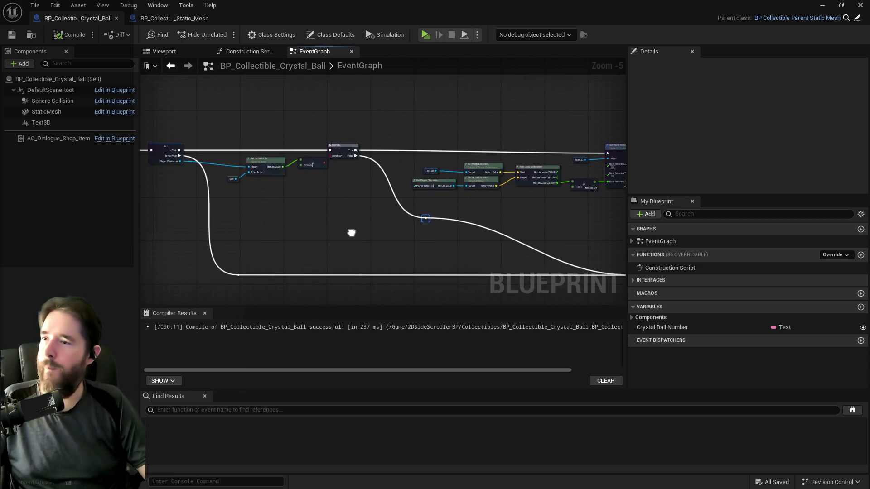
drag(318, 15, 867, 113)
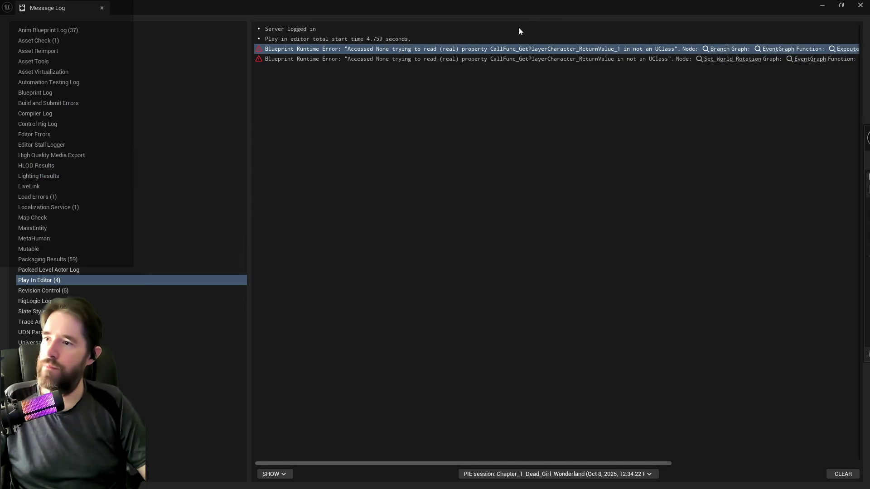
Close the Blueprint editor and Message Log, then fly the camera along the Hidden Grotto path
click(821, 5)
drag(321, 235, 324, 190)
mouse_move(312, 268)
mouse_down()
mouse_move(370, 268)
mouse_move(322, 242)
mouse_up()
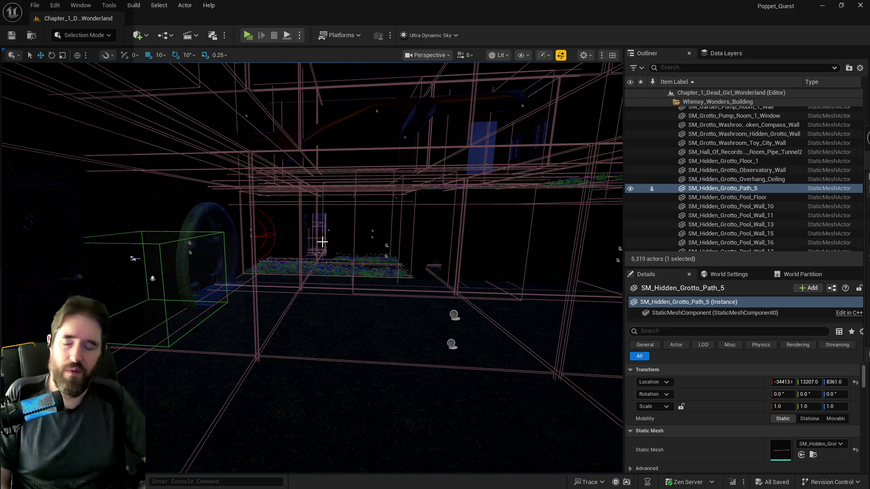
Filter the Outliner by 'room info' and scroll back to the top of the list
mouse_move(322, 242)
mouse_down()
mouse_move(299, 243)
mouse_move(579, 76)
mouse_up()
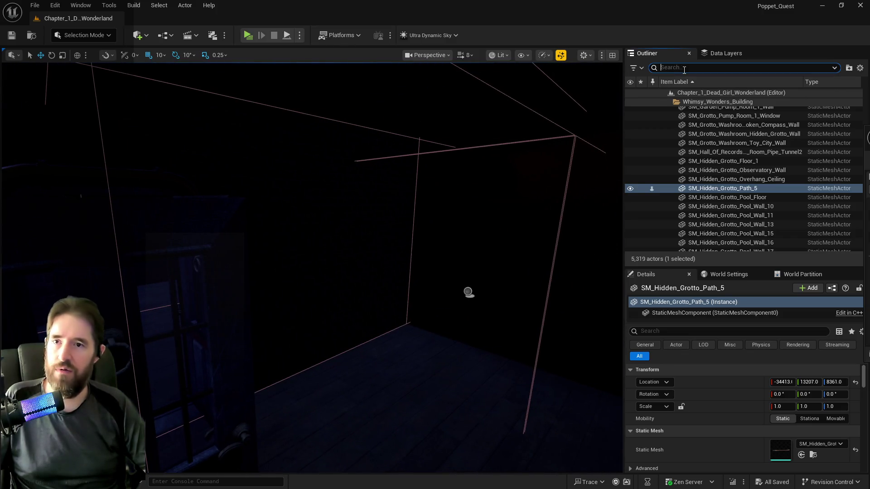
text(room info)
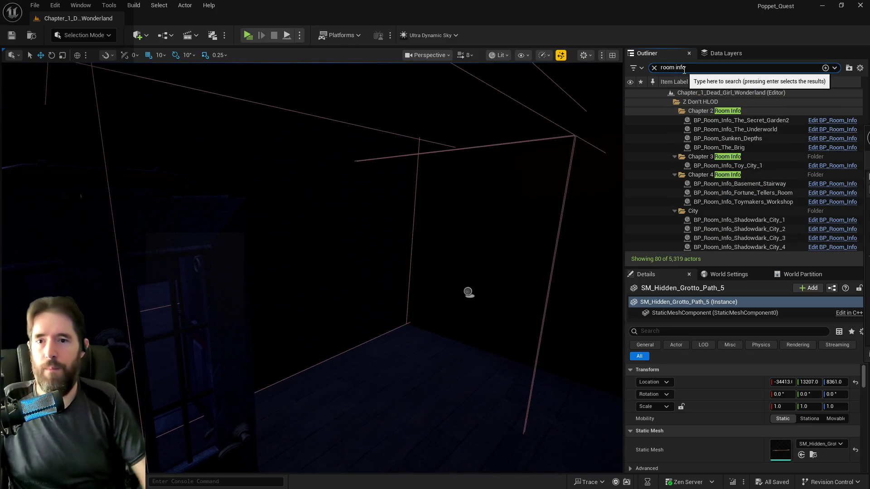
scroll(744, 231, up, 1)
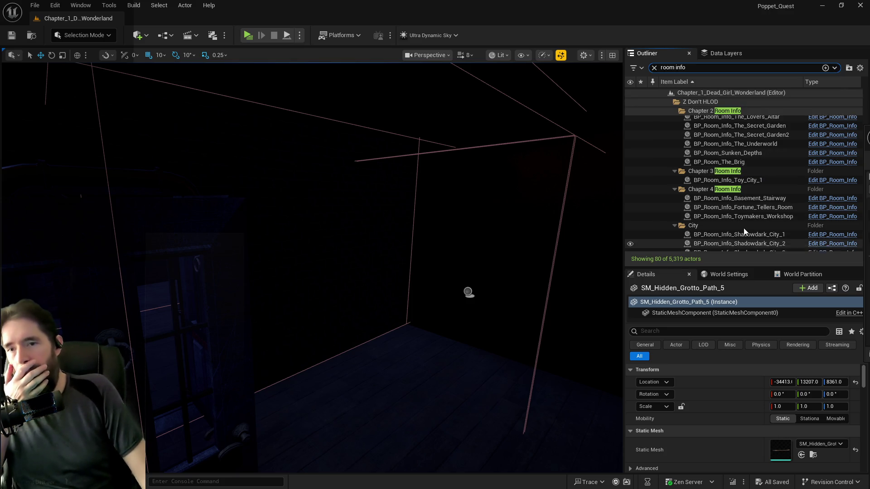
scroll(743, 228, up, 3)
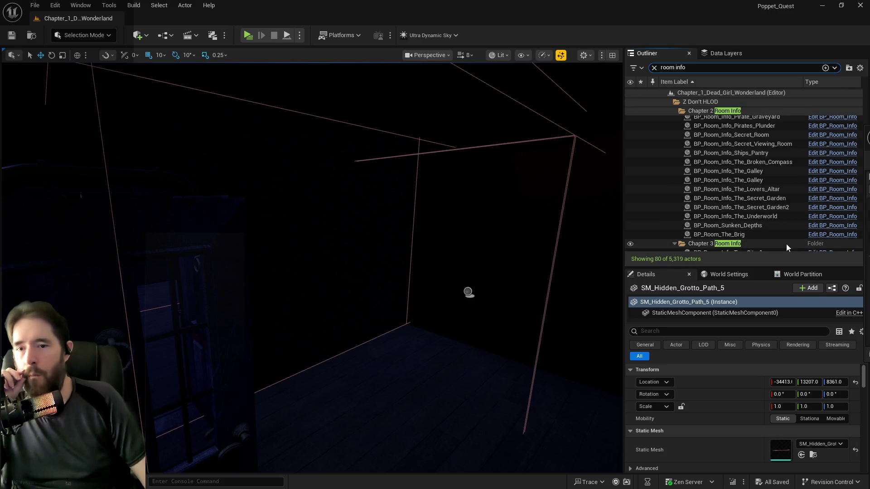
scroll(784, 243, up, 8)
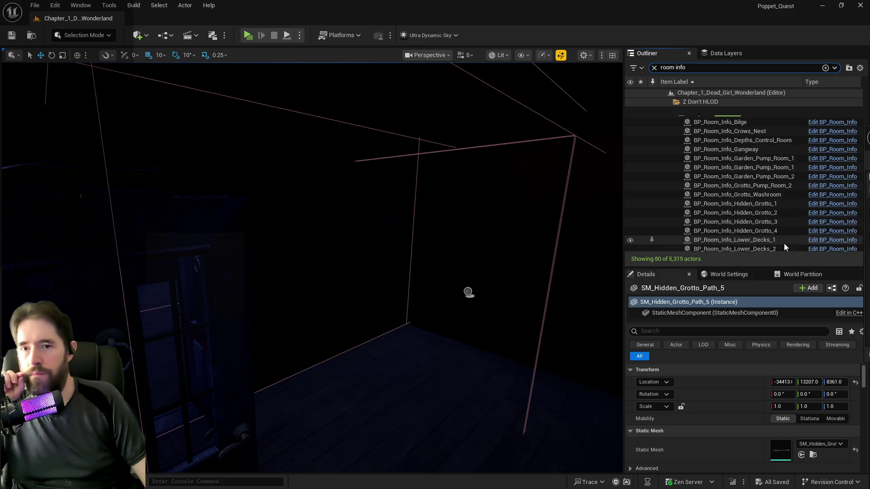
scroll(784, 243, up, 5)
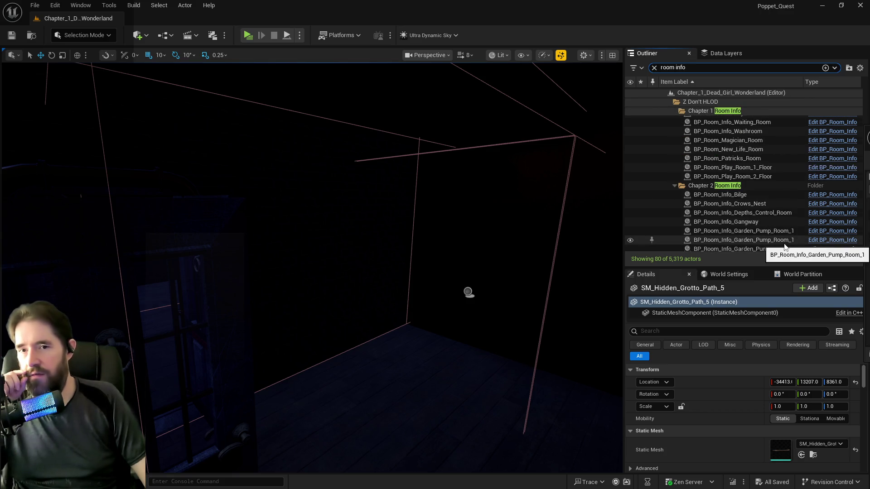
scroll(784, 246, up, 8)
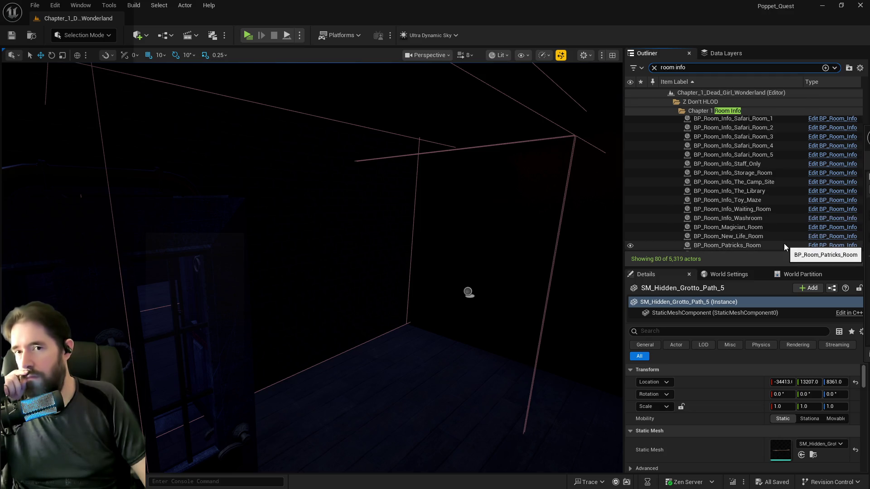
scroll(785, 245, up, 8)
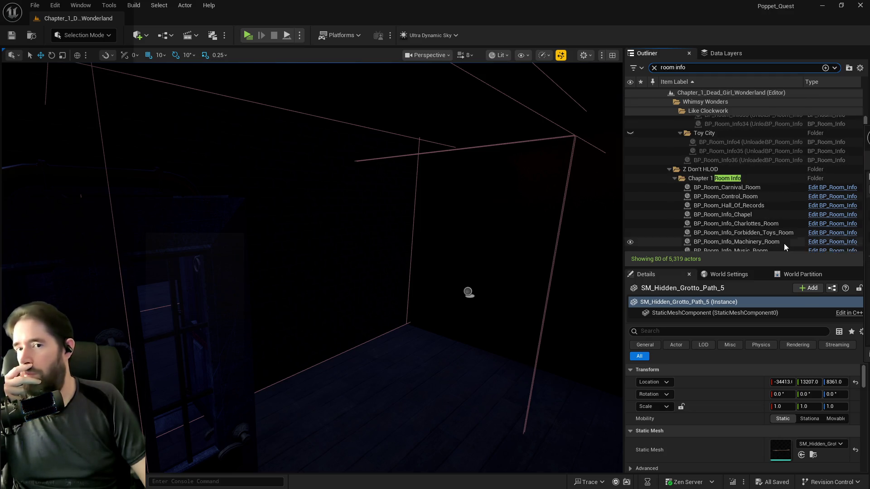
scroll(784, 244, up, 2)
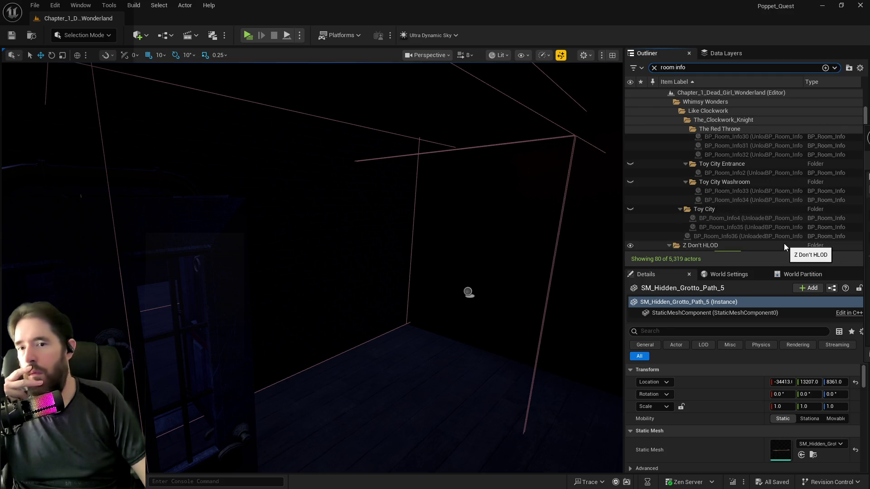
scroll(784, 244, up, 3)
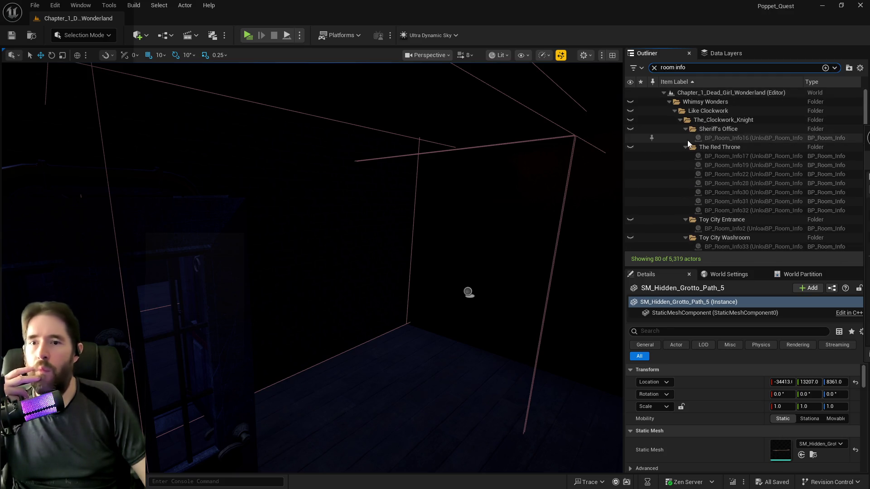
Collapse the Sheriff's Office, The Red Throne, Toy City Entrance, Toy City Washroom and Toy City folders
click(685, 129)
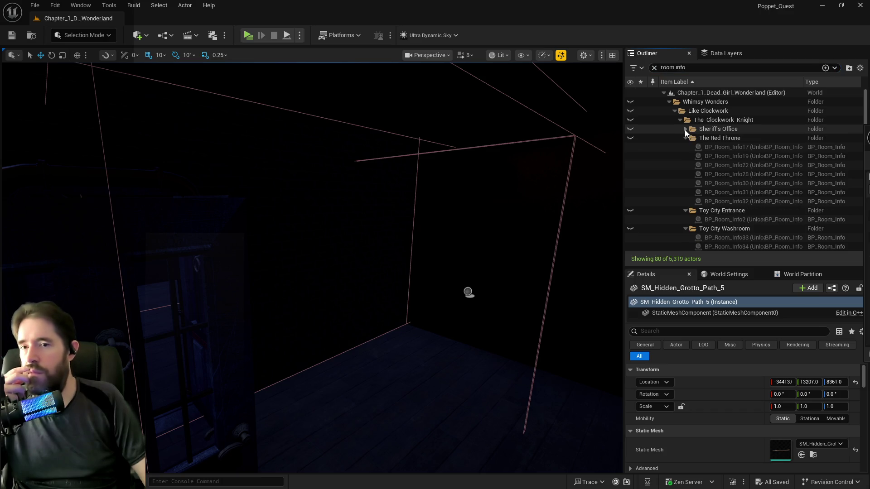
click(686, 138)
click(686, 147)
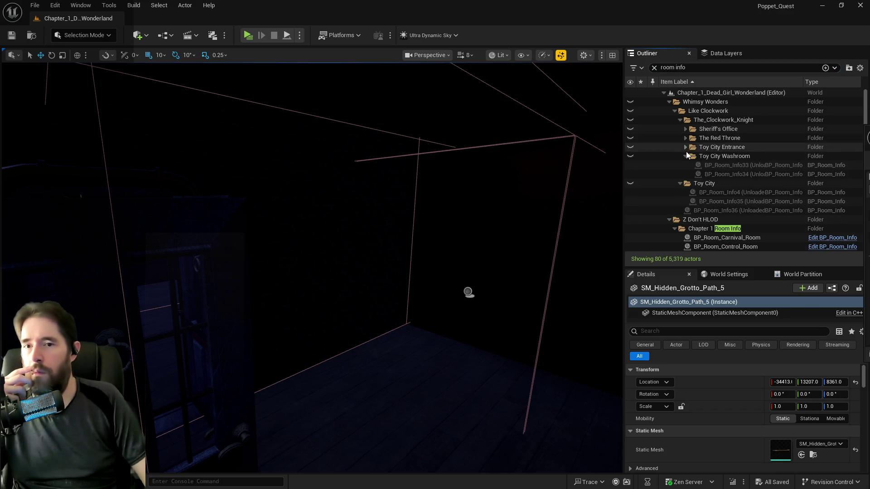
click(686, 156)
click(681, 165)
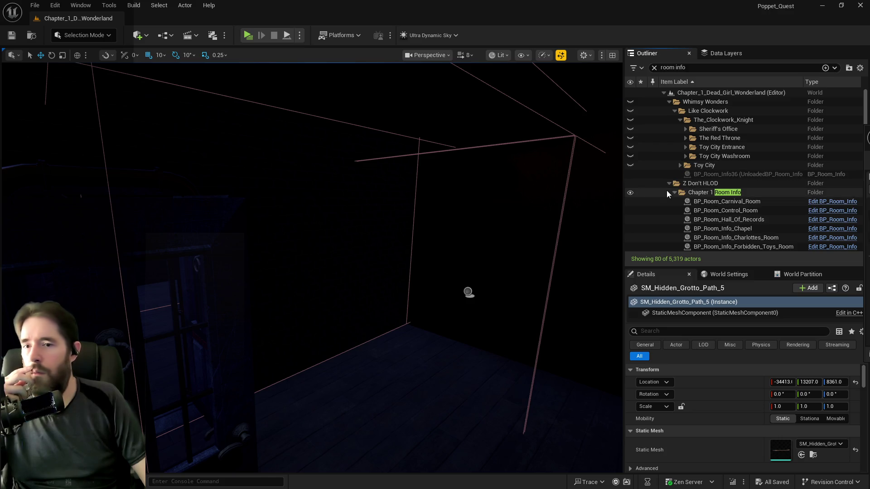
Inspect the Storage_Room, Camp_Site, The_Library and Toy_Maze room-info actors in Chapter 1
scroll(684, 207, down, 3)
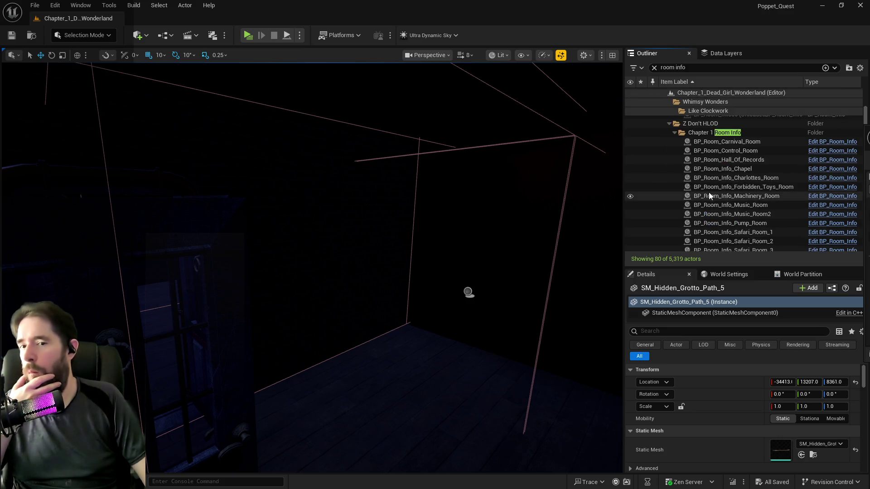
scroll(739, 211, down, 1)
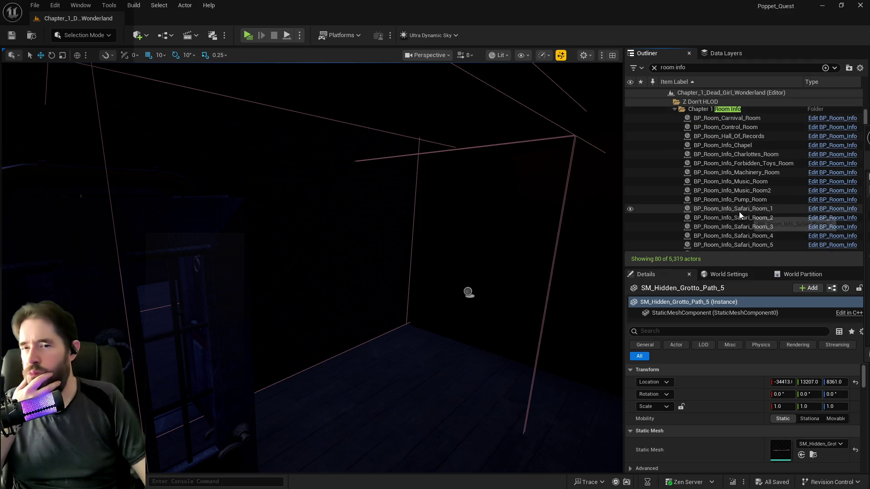
scroll(738, 211, down, 1)
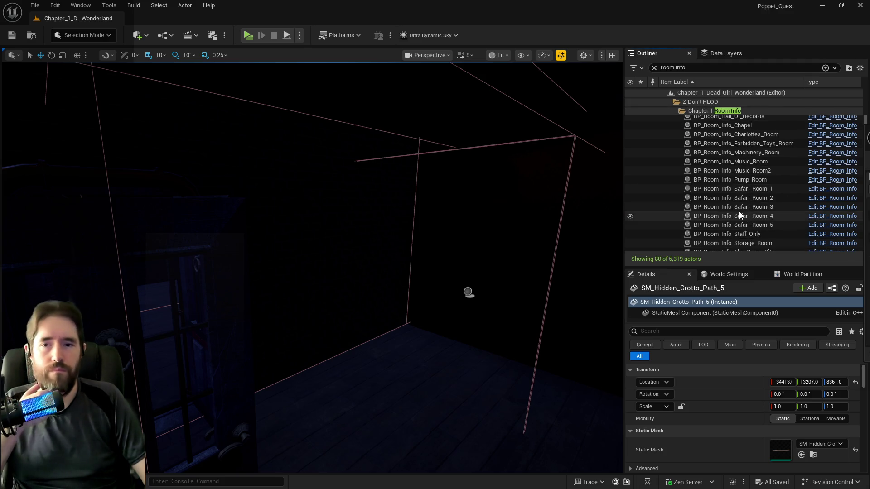
scroll(738, 211, down, 2)
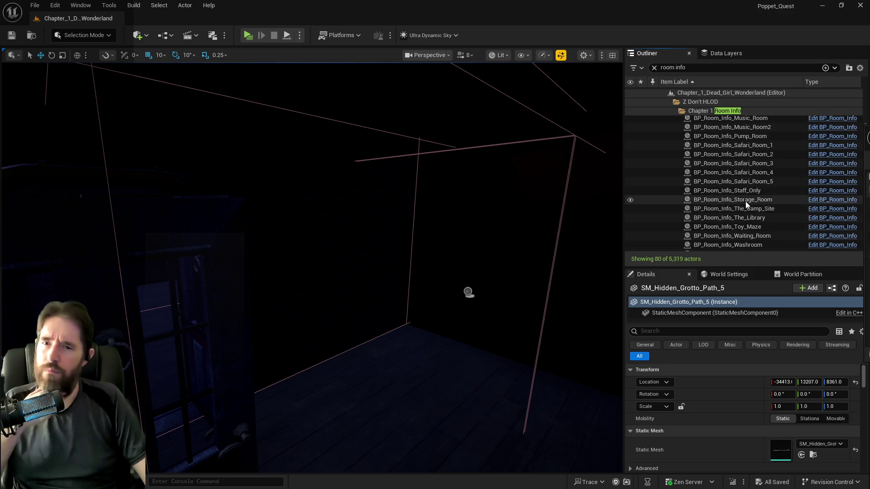
click(746, 201)
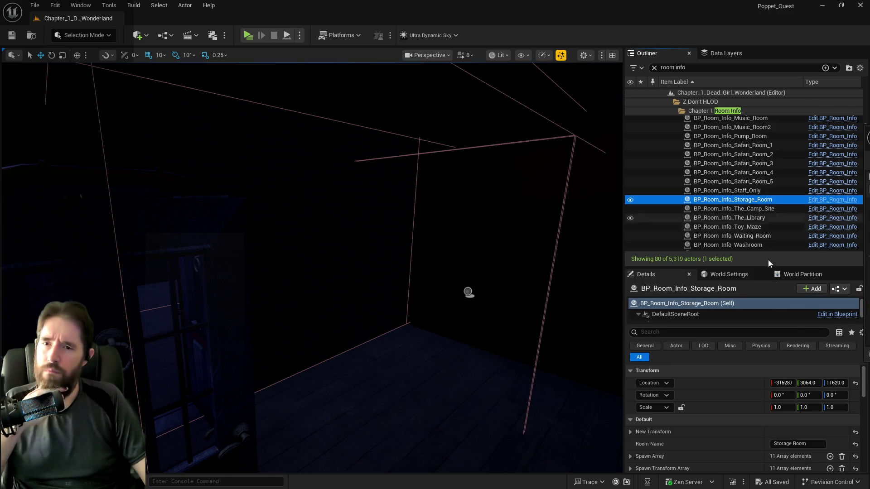
click(735, 209)
key(Down)
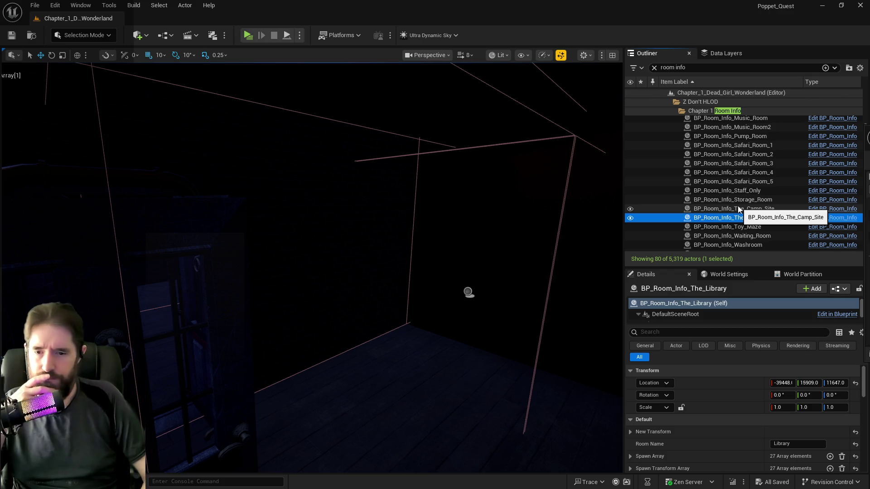
key(Down)
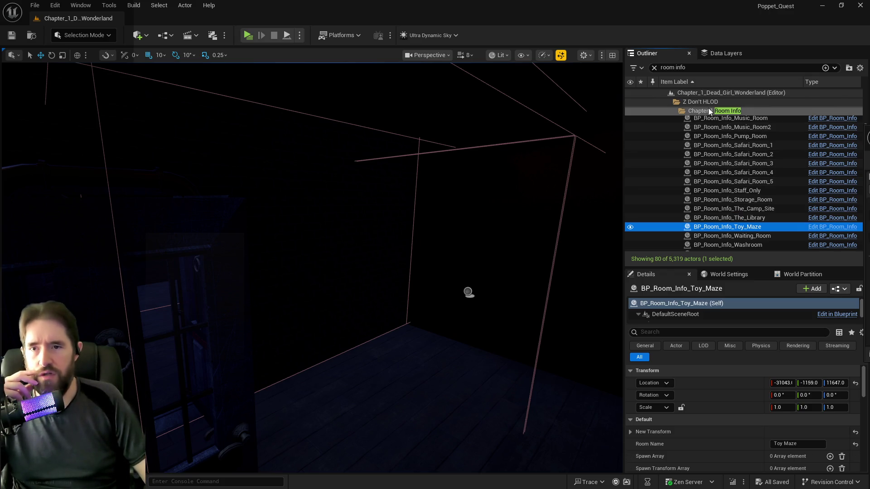
Collapse Chapter 1 Room Info and step through Chapter 2 room-info actors from Bilge to The_Galley
click(708, 110)
click(675, 189)
click(706, 205)
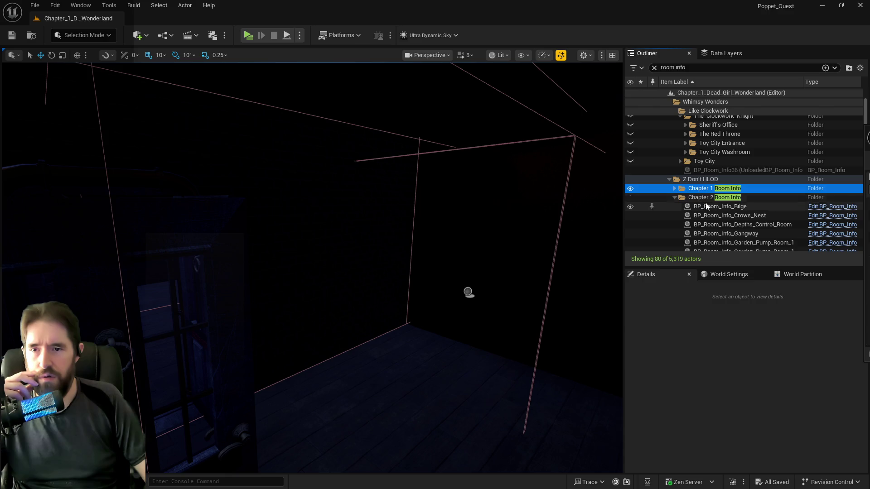
key(Down)
key(Down)
key(Down)
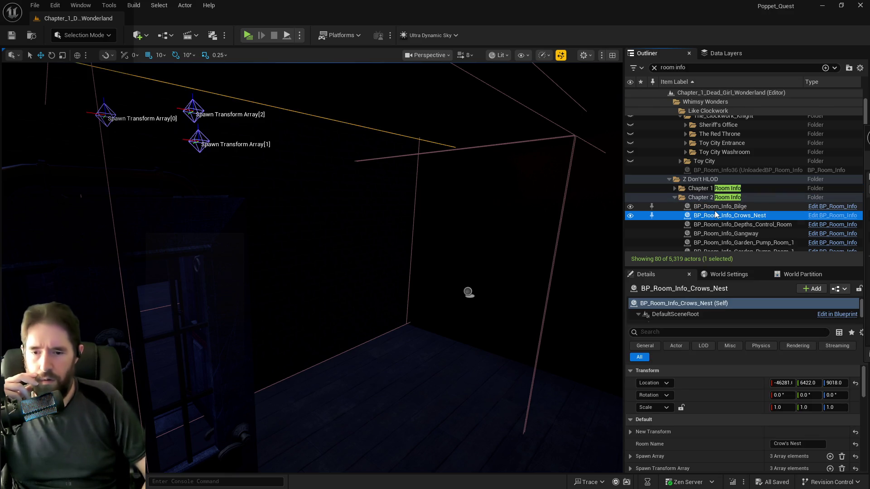
key(Down)
key(Down)
key(Down)
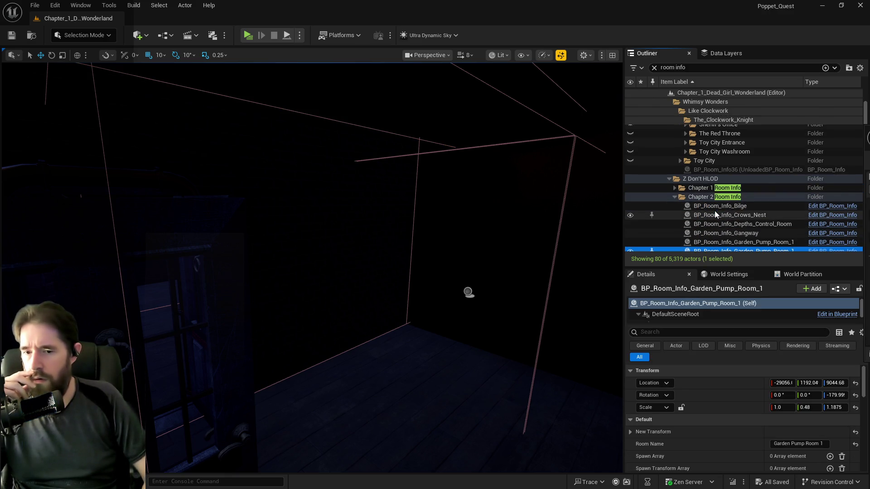
key(Down)
key(Down)
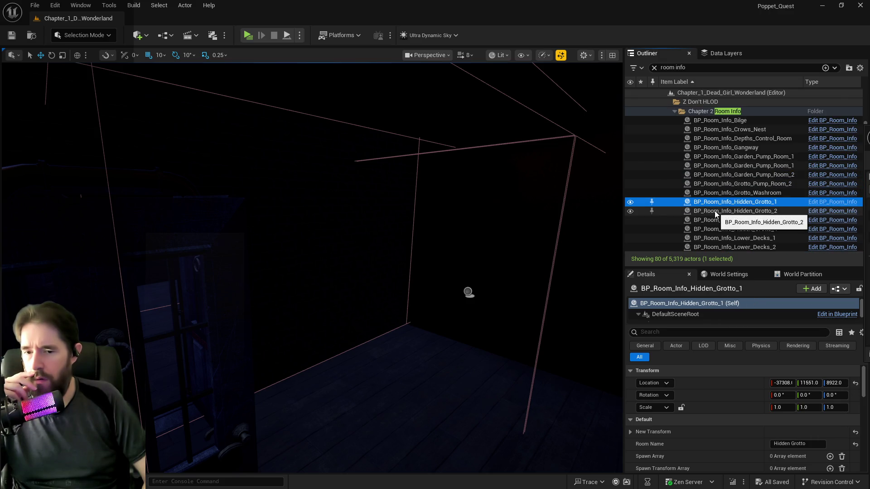
key(Down)
key(Down)
key(Down)
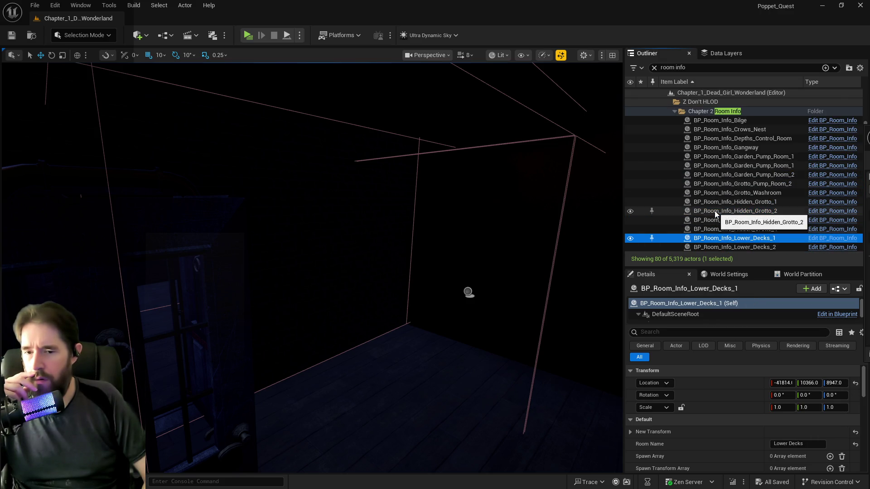
key(Down)
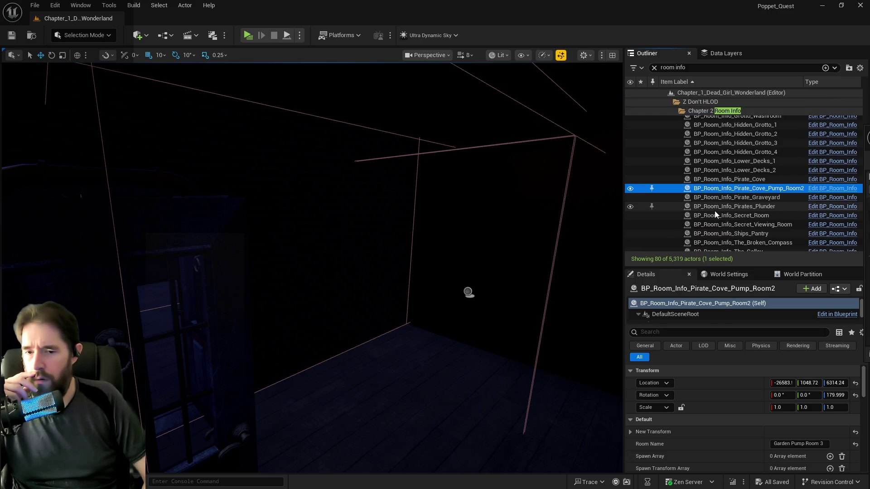
key(Down)
key(Down)
key(Down)
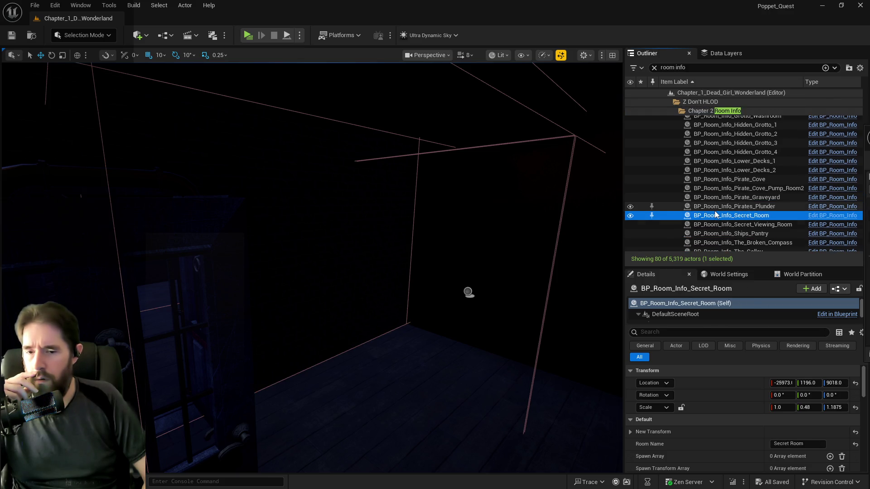
key(Down)
key(Down)
key(Down)
key(Down)
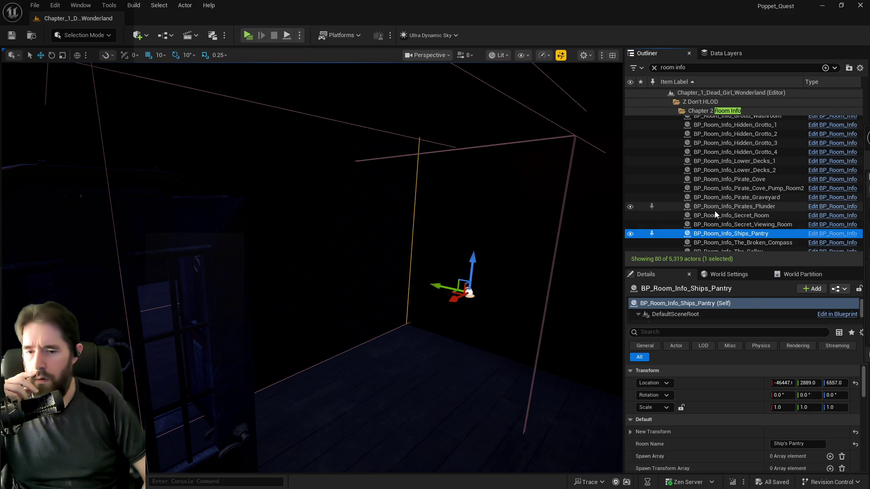
key(Down)
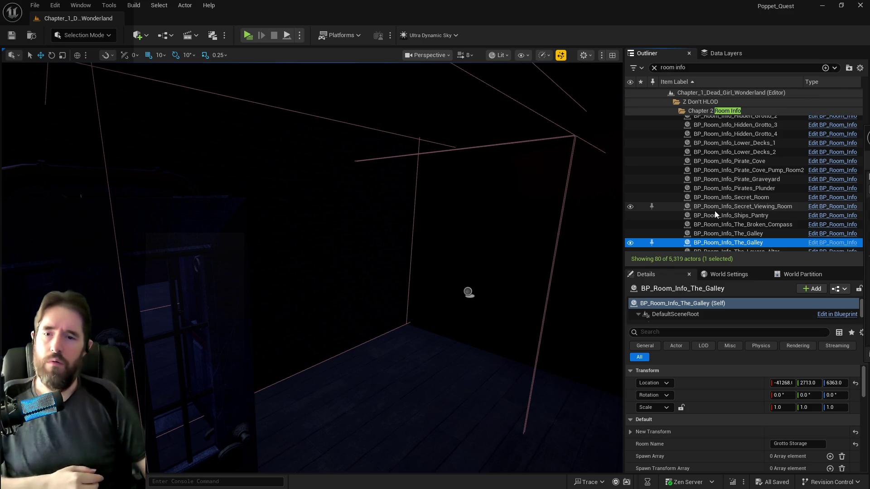
Delete the duplicate The_Galley room-info actor, save the level, then fly toward the doorway
click(735, 233)
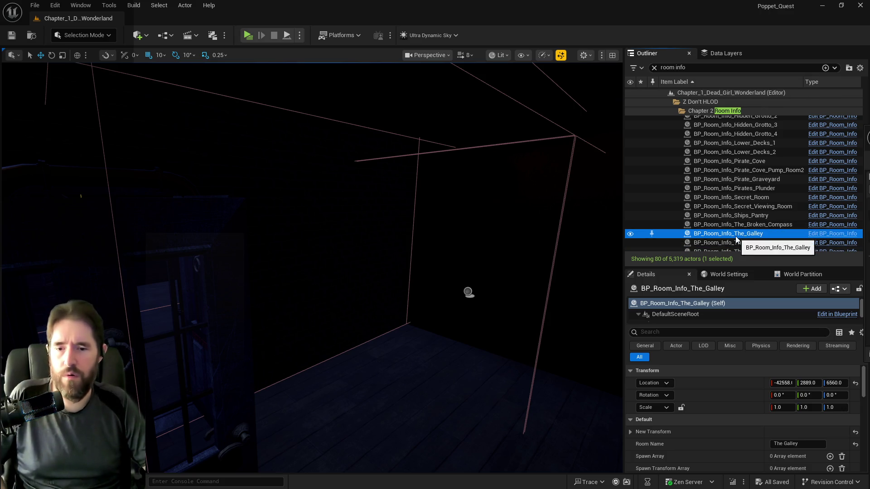
right_click(741, 245)
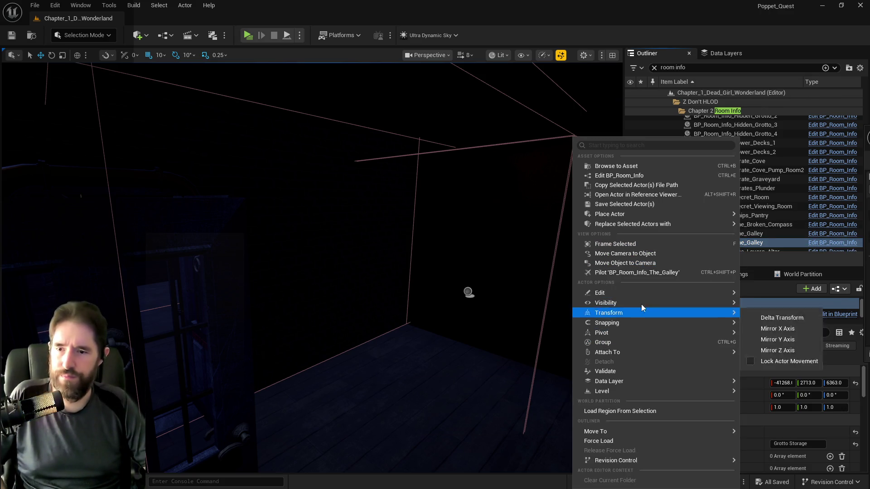
mouse_move(619, 295)
click(456, 335)
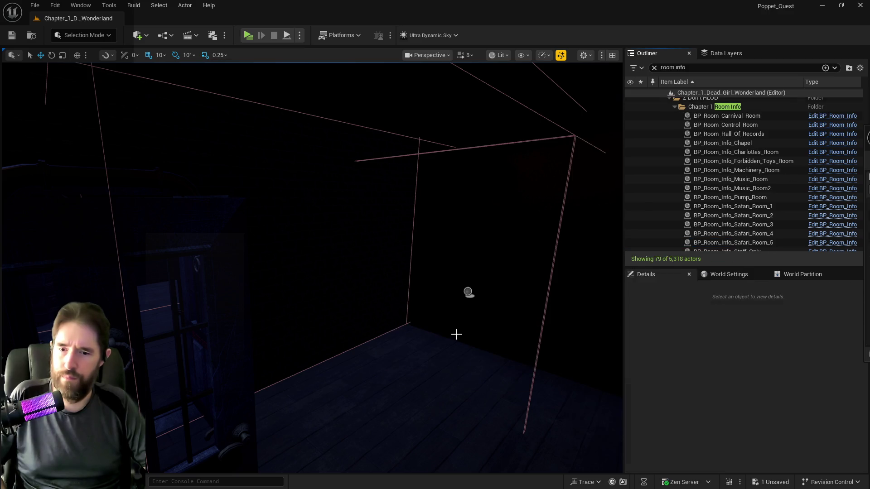
key(ctrl+s)
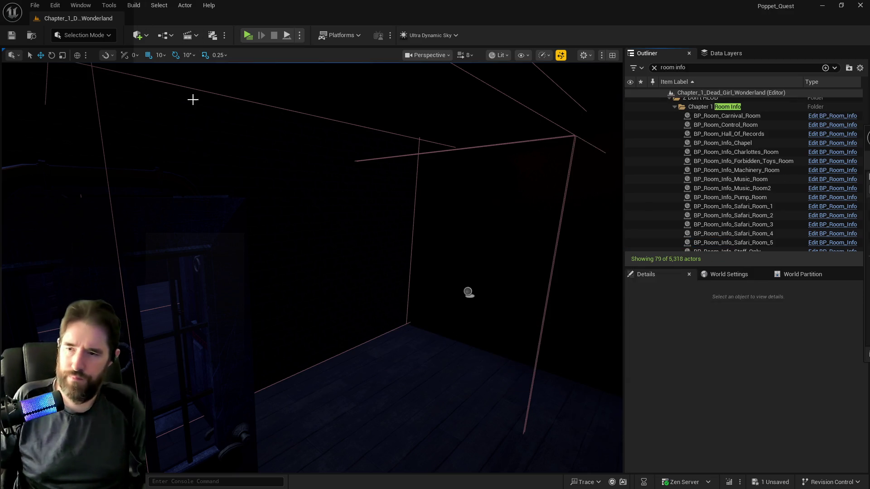
mouse_move(335, 259)
mouse_down()
mouse_move(358, 184)
mouse_move(413, 154)
mouse_move(335, 259)
mouse_move(248, 54)
mouse_up()
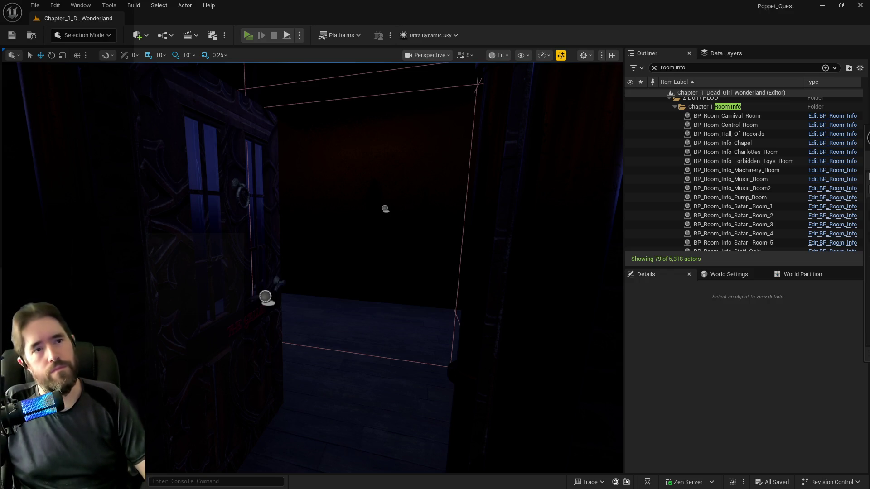
Launch a standalone playtest and run through the crate corridors, dashing into the next room
key(alt+p)
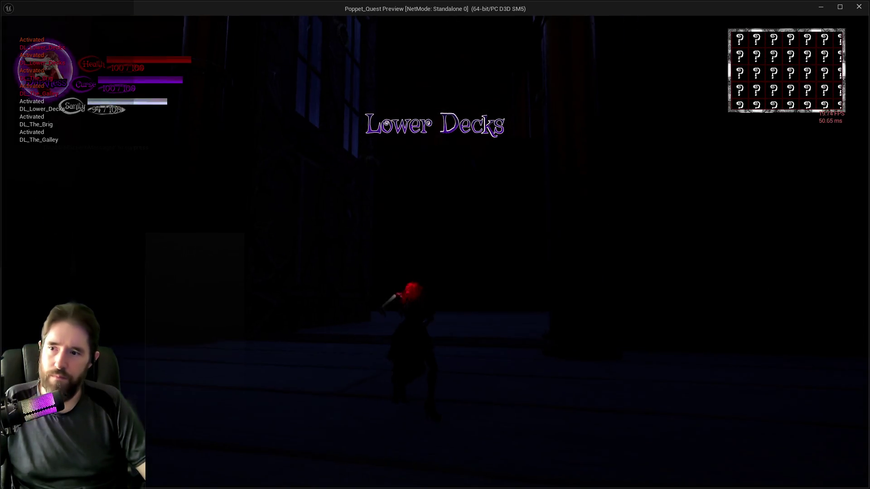
key(w)
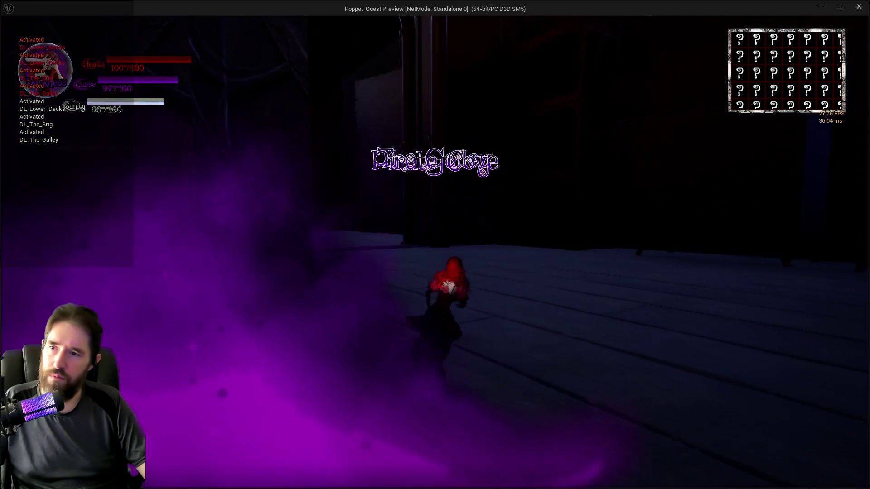
key(w)
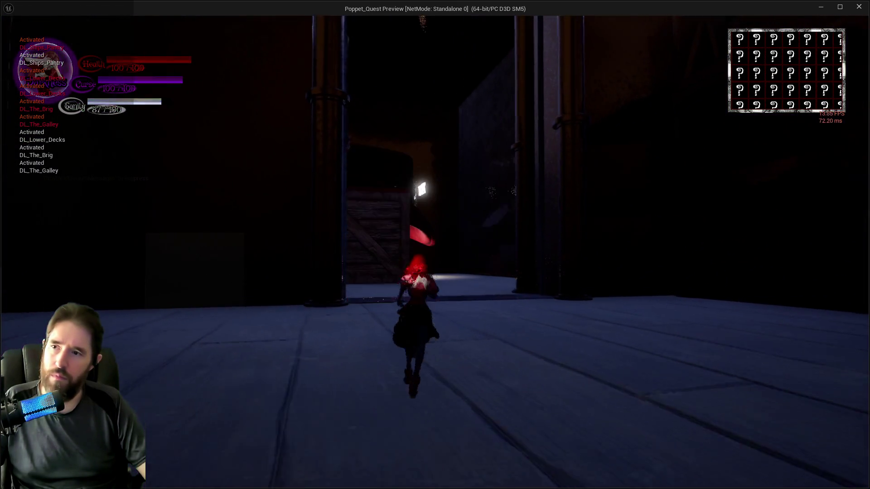
key(w)
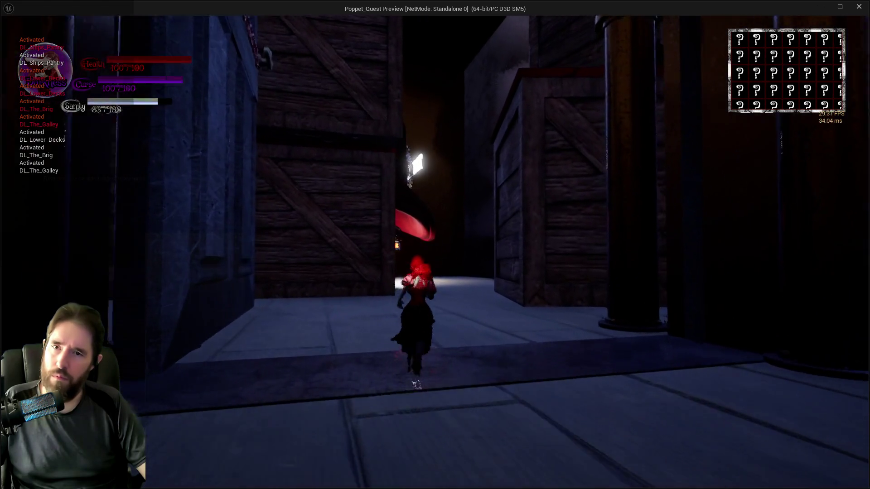
key(w)
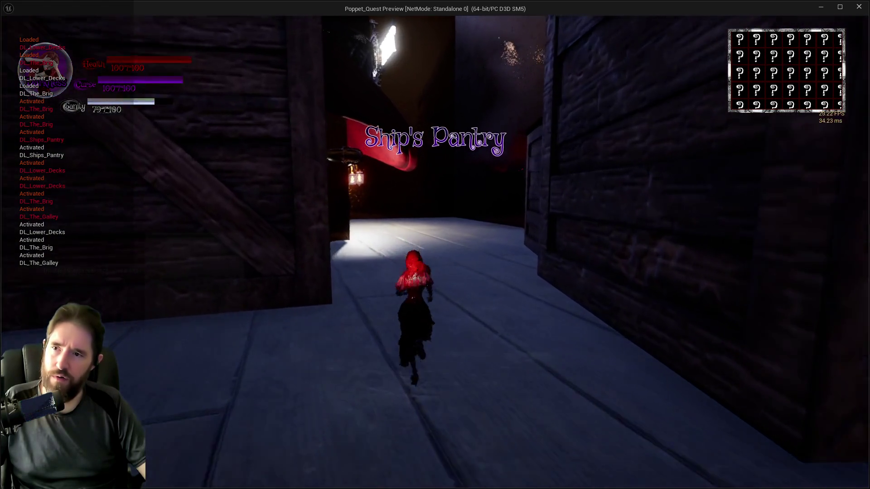
key(w)
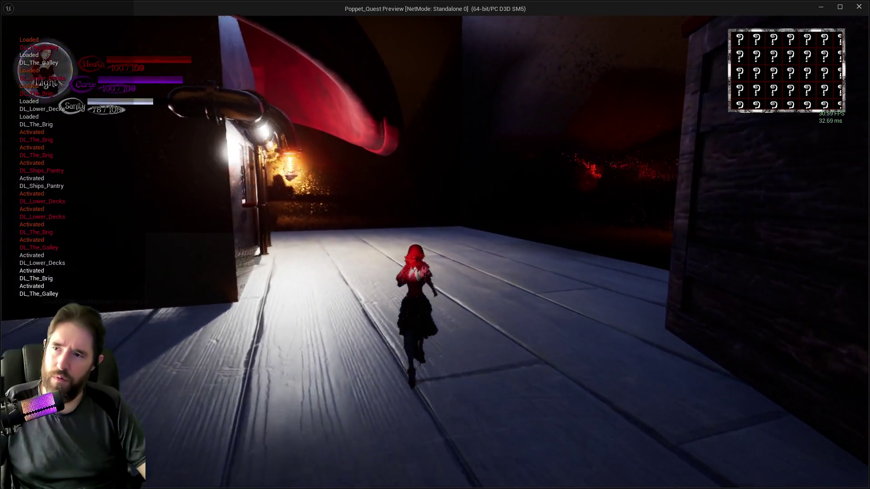
key(e)
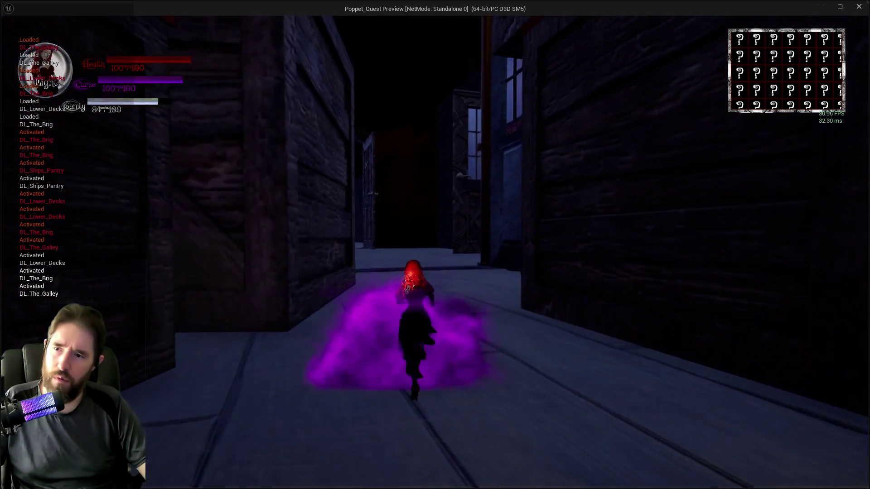
key(w)
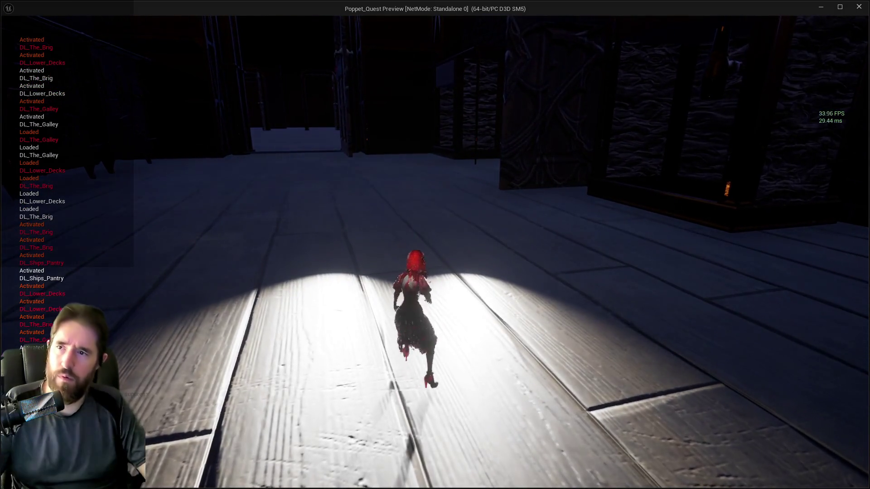
Check the floor map three times while running toward the staircase
key(m)
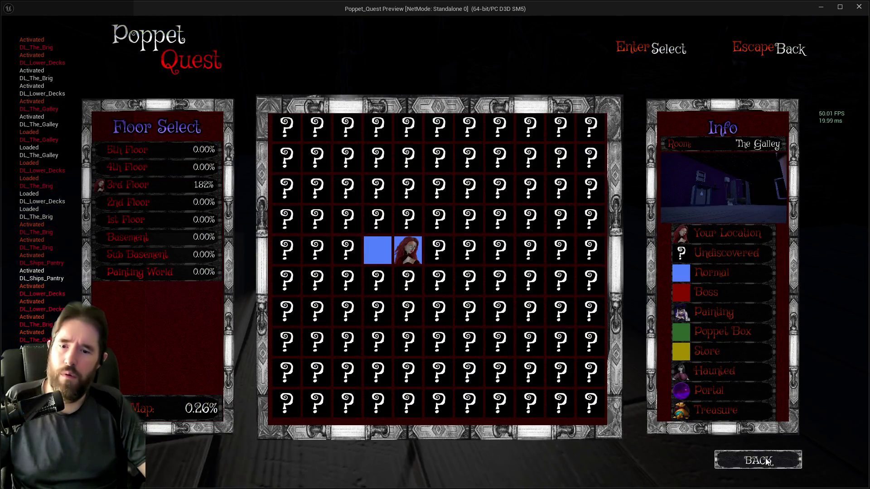
click(766, 462)
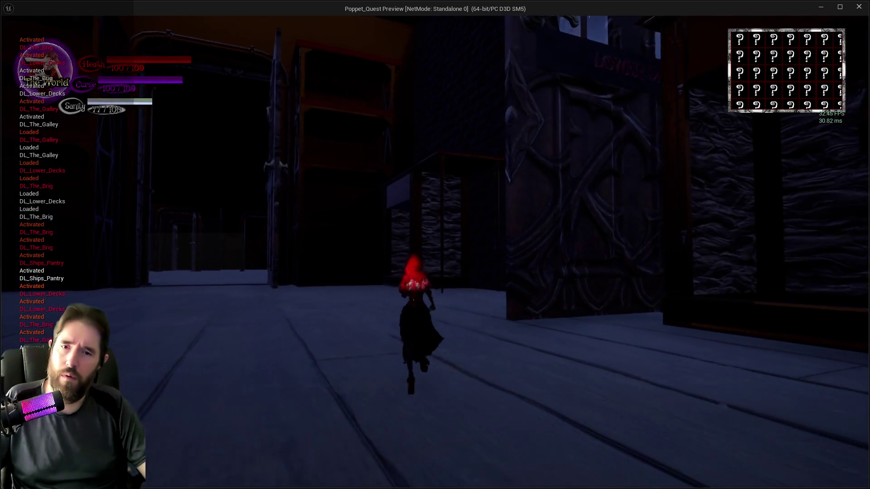
key(w)
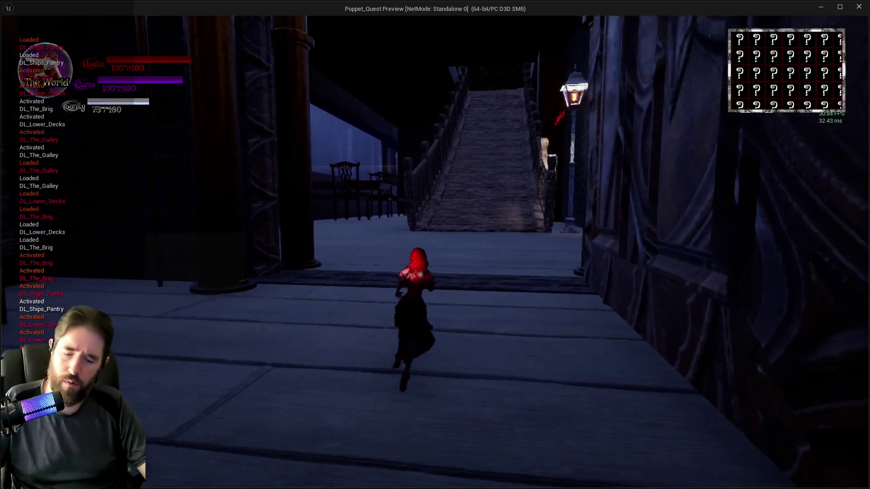
key(m)
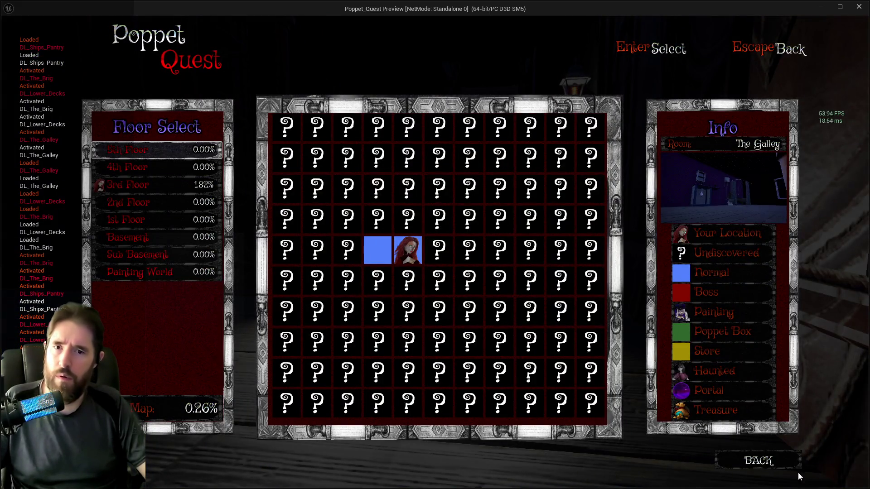
click(766, 461)
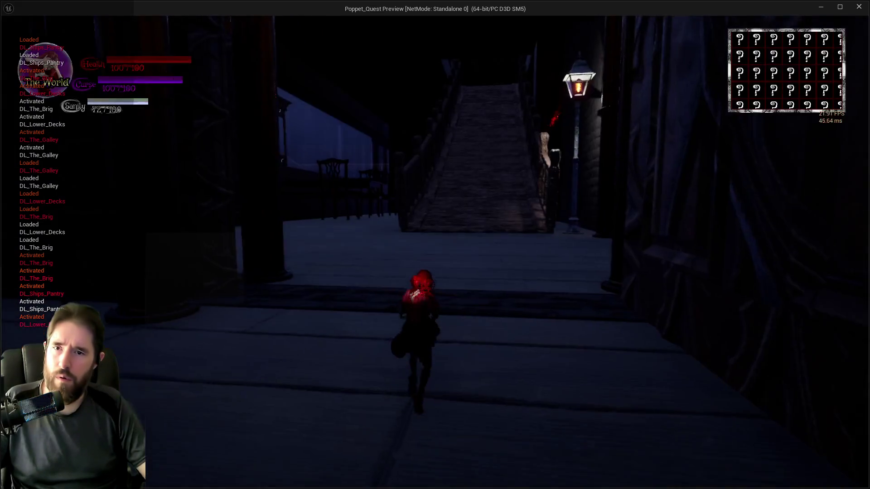
key(m)
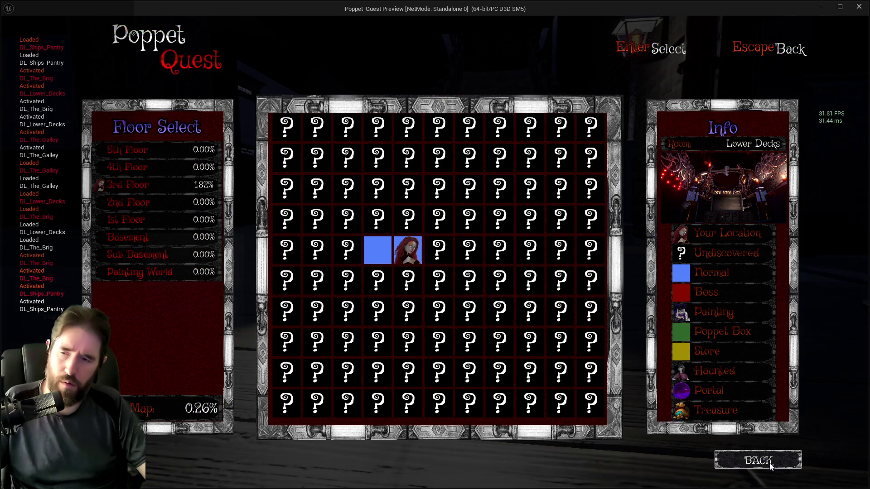
click(770, 465)
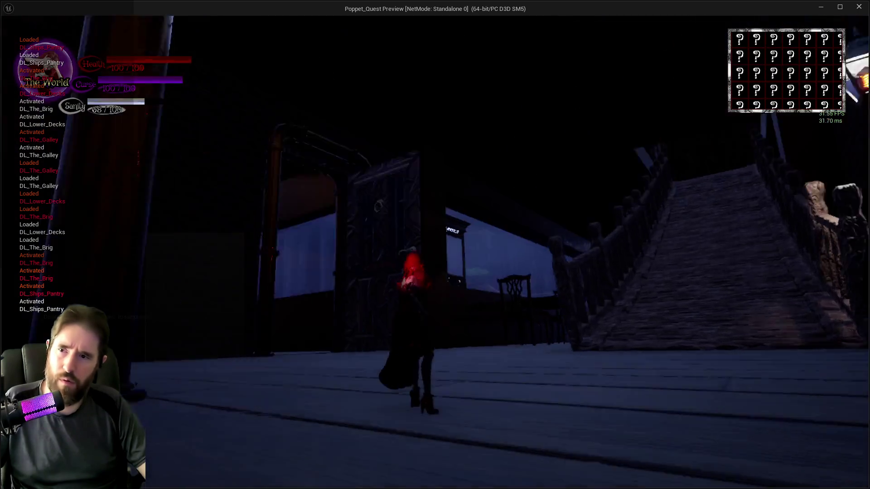
Stop the session, replay once running toward Pirate Cove, then close the preview
key(alt+Tab)
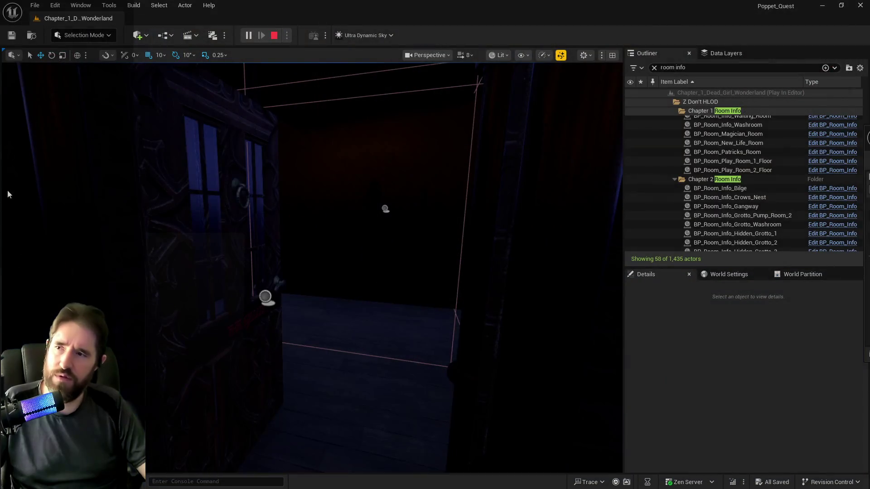
key(Escape)
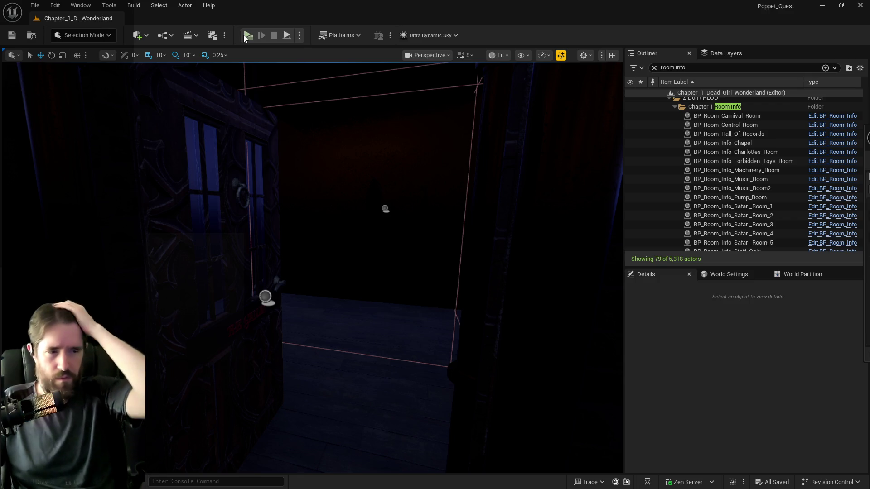
click(244, 35)
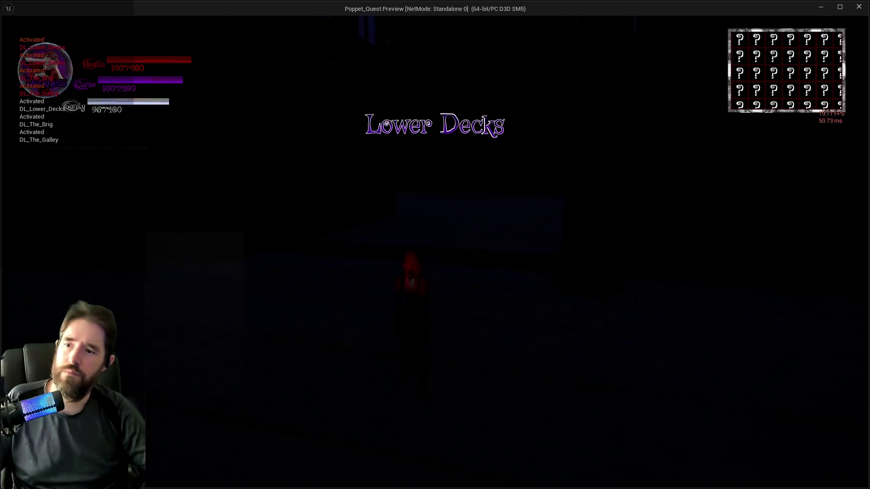
key(w)
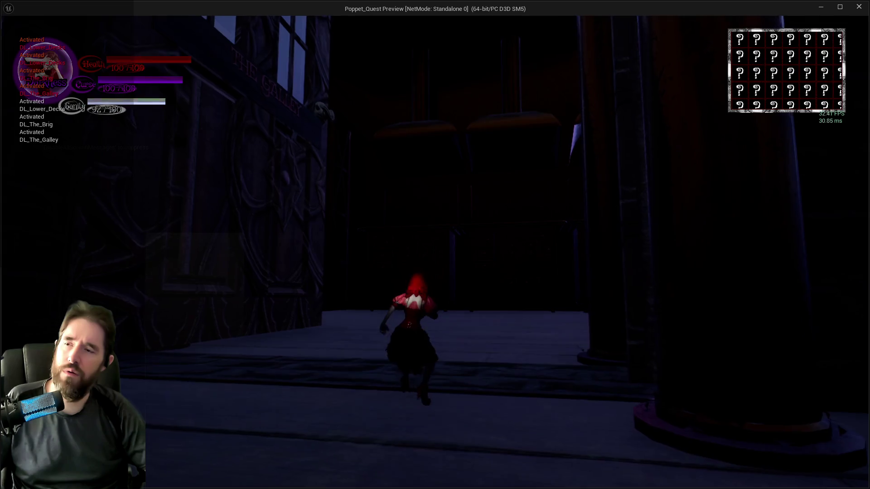
key(w)
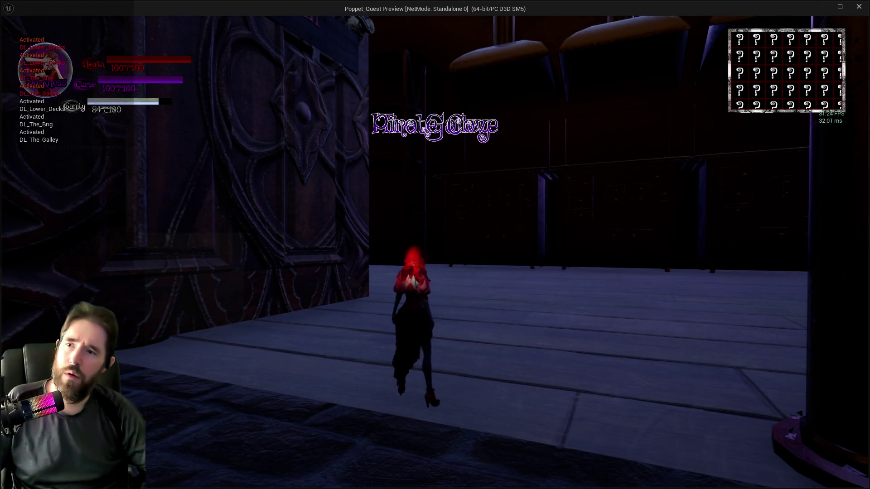
key(Escape)
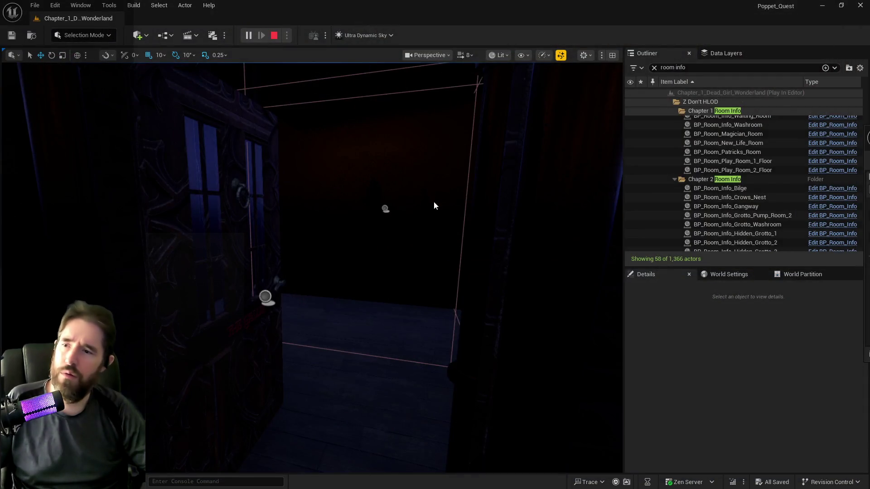
Collapse the Chapter 1 Room Info folder and select BP_Room_Info_Bilge to view its Details
scroll(786, 207, down, 5)
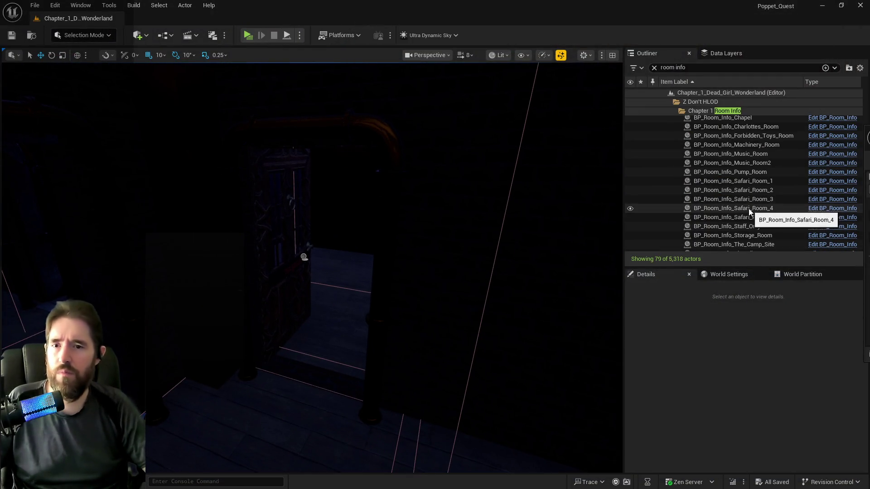
scroll(766, 216, up, 3)
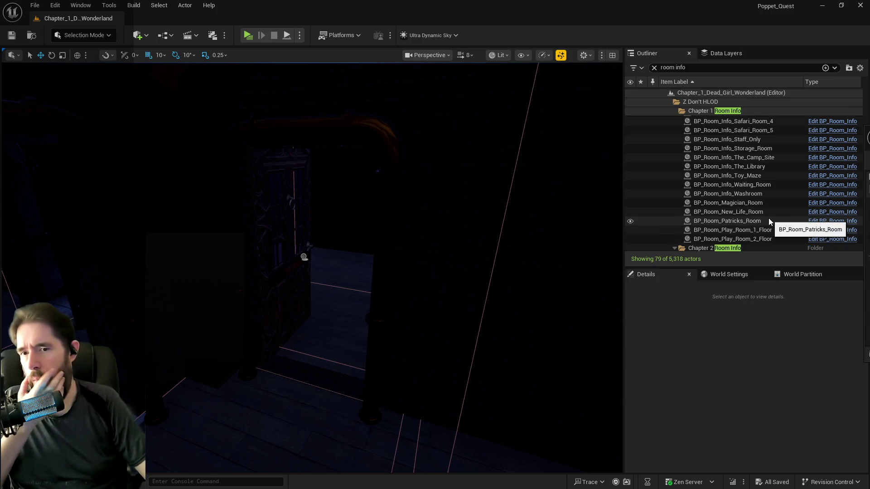
scroll(769, 218, down, 1)
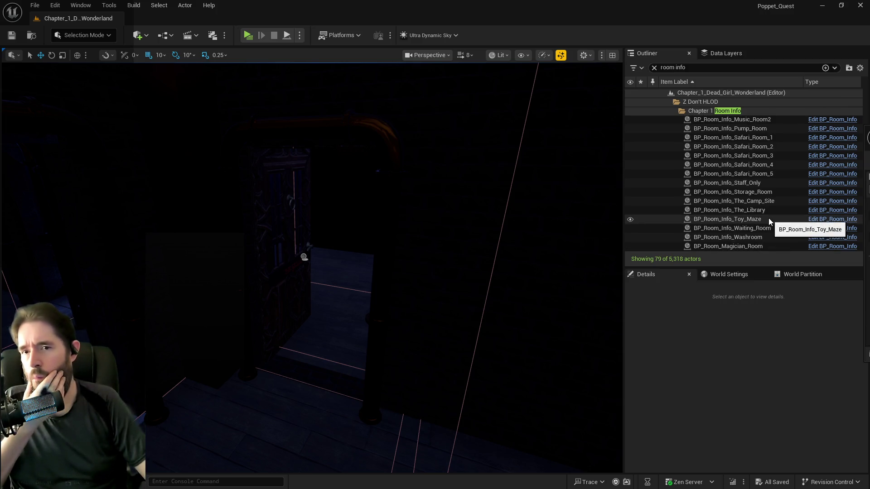
click(706, 114)
scroll(714, 201, down, 5)
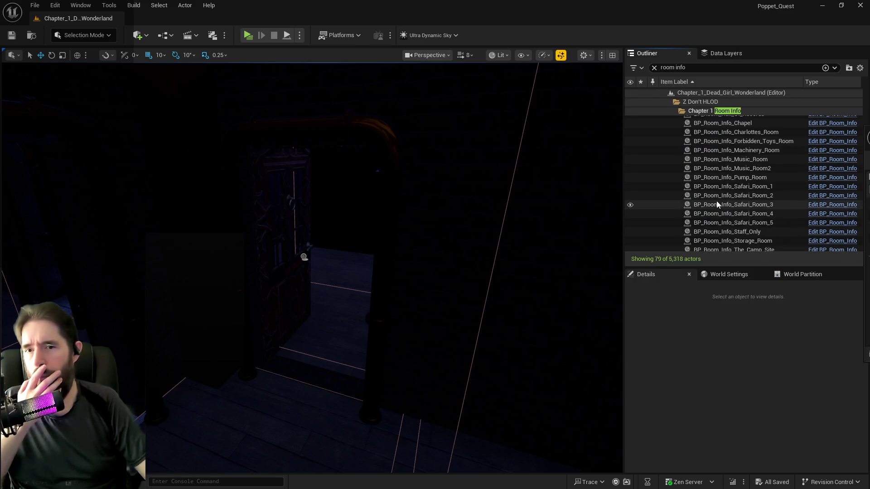
scroll(707, 195, up, 5)
click(675, 108)
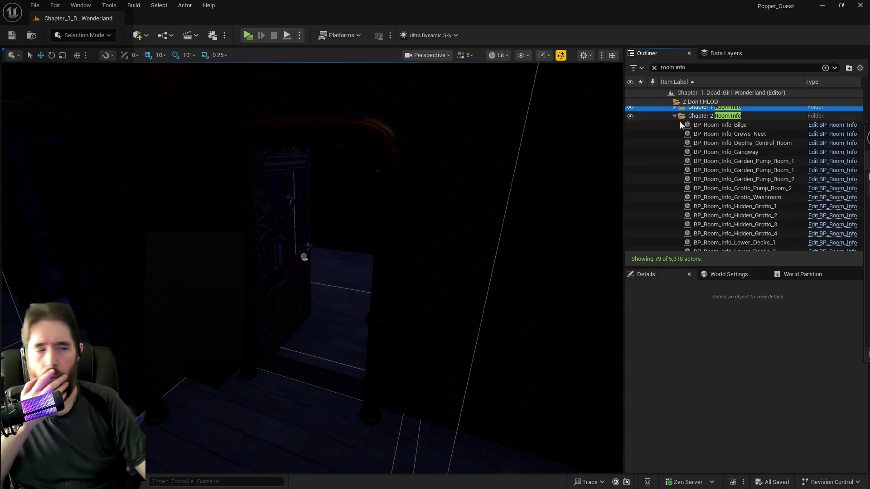
scroll(736, 192, up, 2)
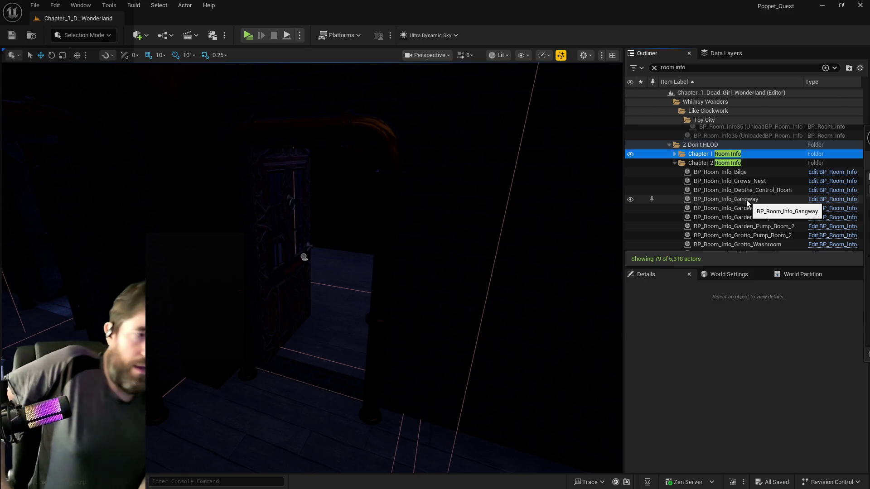
click(716, 172)
scroll(717, 179, down, 2)
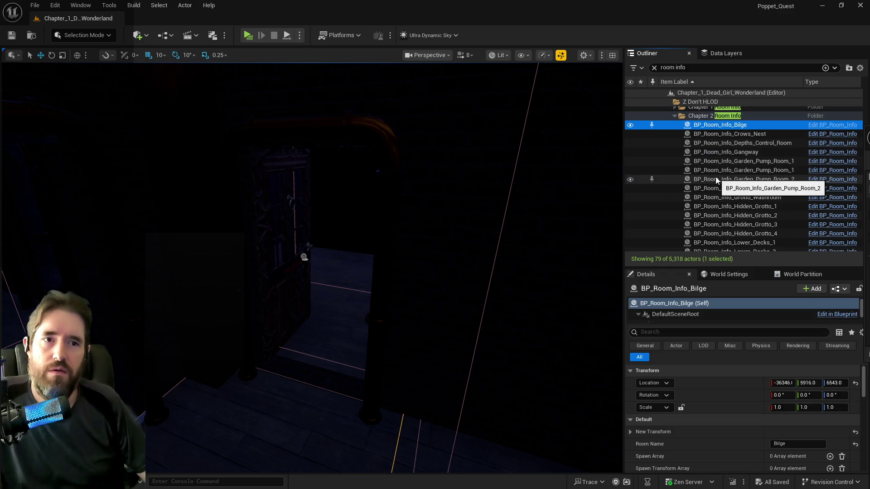
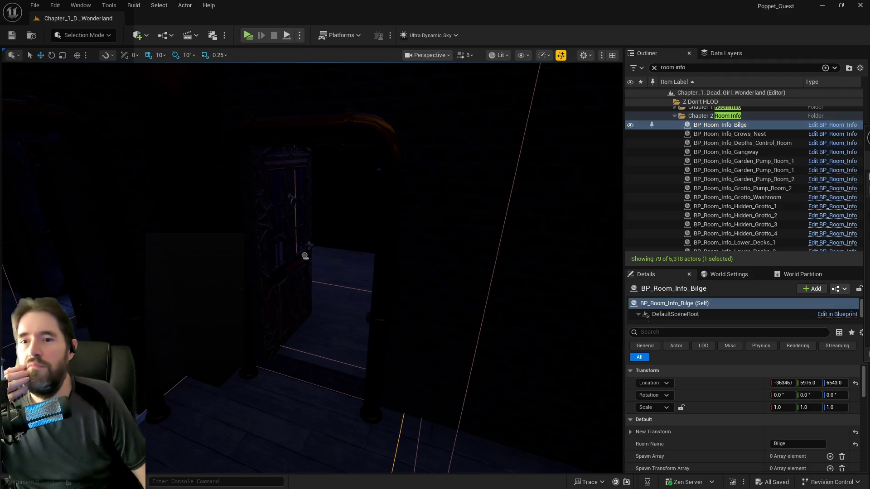
Step from BP_Room_Info_Crows_Nest through the room info actors, frame Pirate_Cove, then select Pirate_Cove_Pump_Room2
click(737, 134)
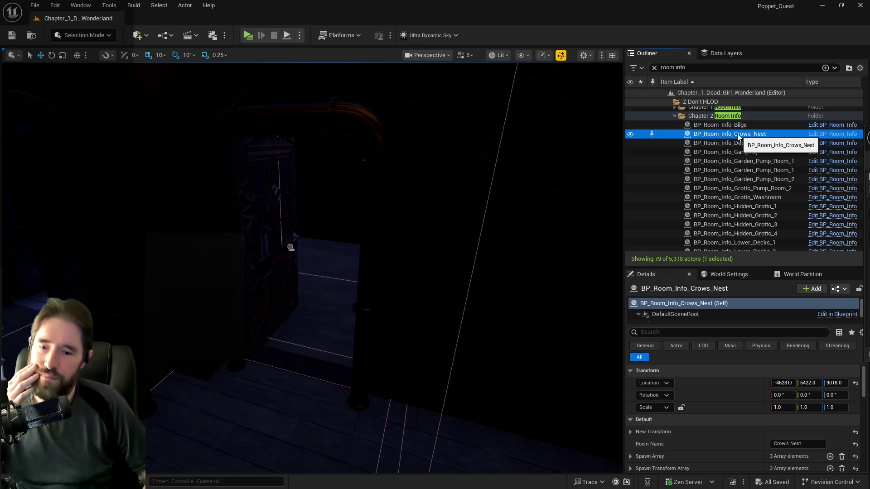
key(Down)
key(Down)
key(Down)
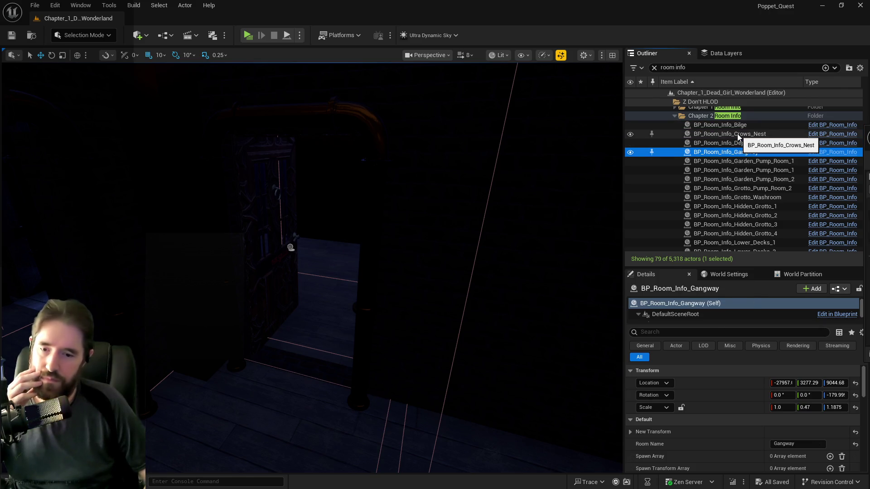
key(Down)
key(Down)
key(Down)
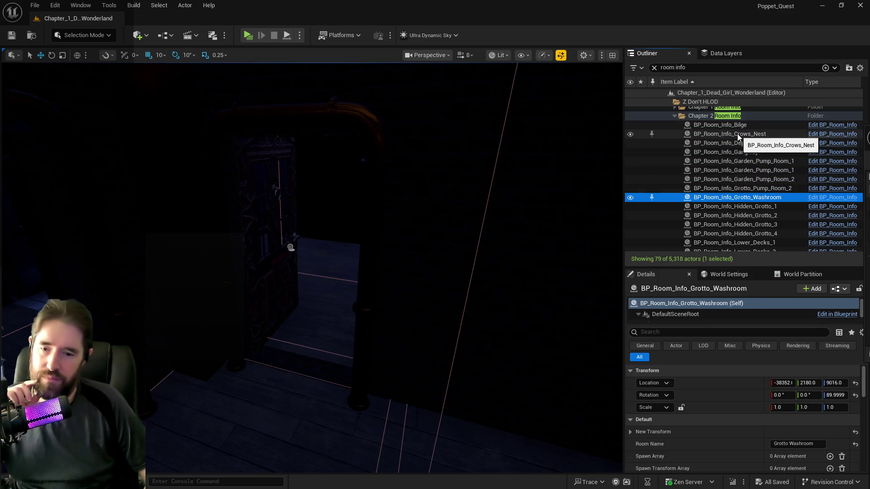
key(Down)
key(Down)
key(Down)
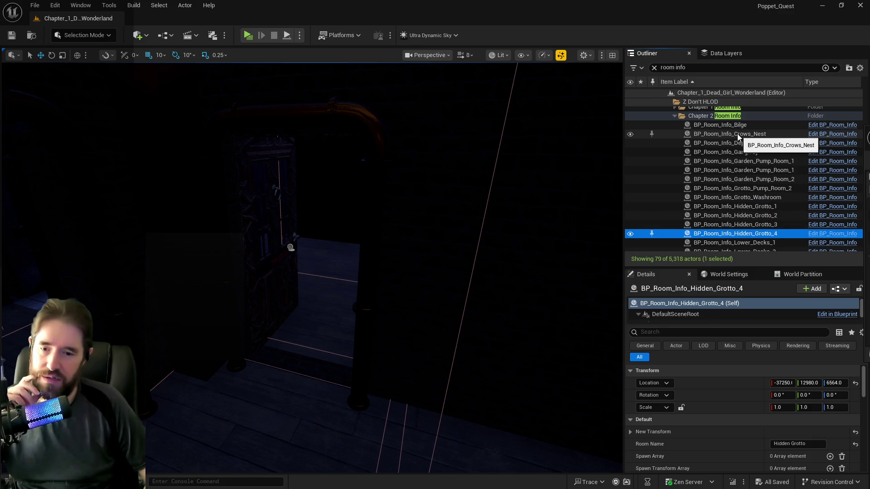
key(Down)
key(Down)
key(Down)
key(Up)
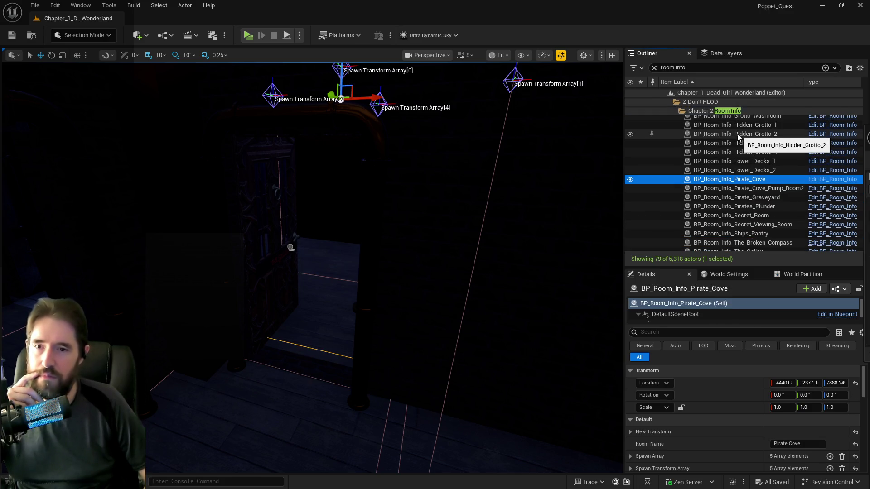
key(f)
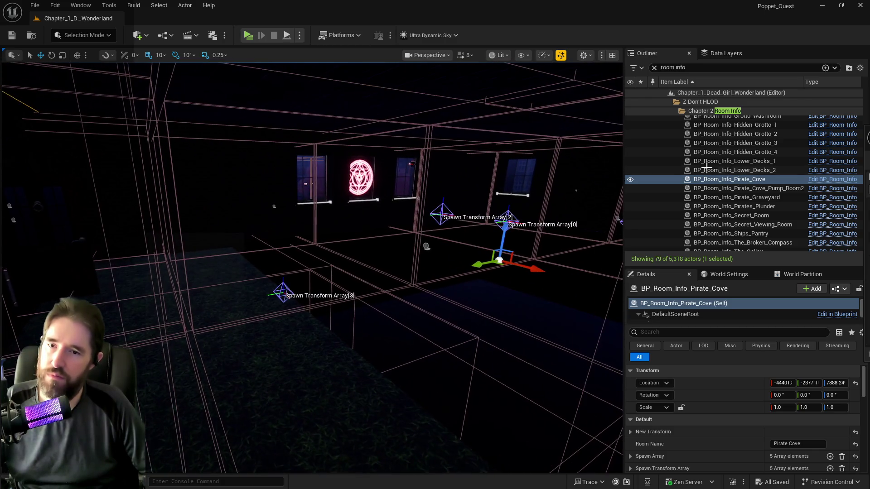
click(740, 189)
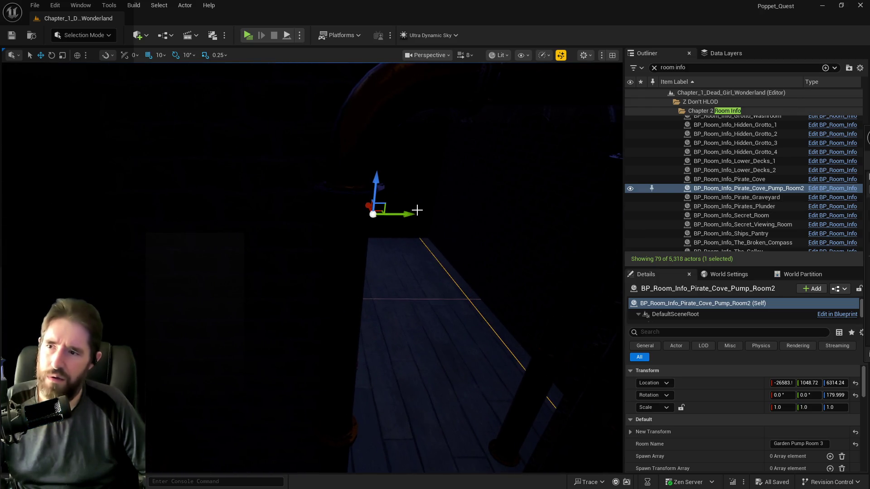
Move the pump room actor 120 units along Y and rename it to Garden Pump Room 3
drag(406, 215, 423, 219)
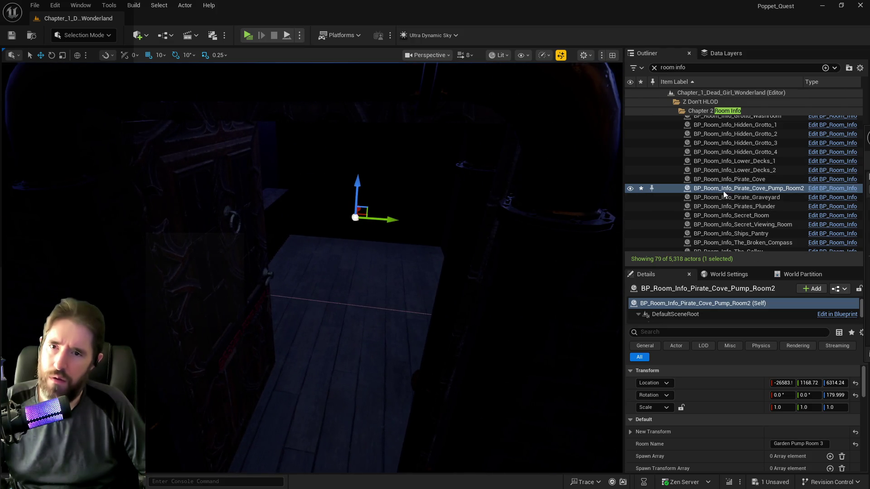
click(737, 189)
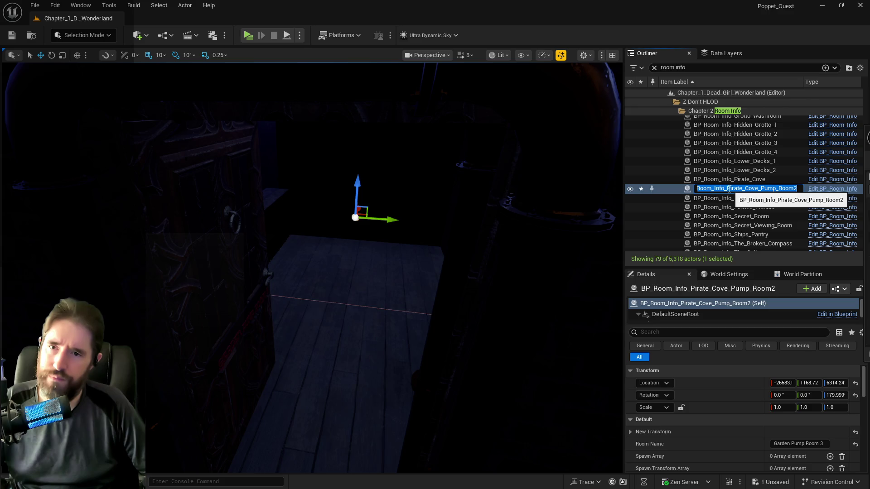
click(728, 190)
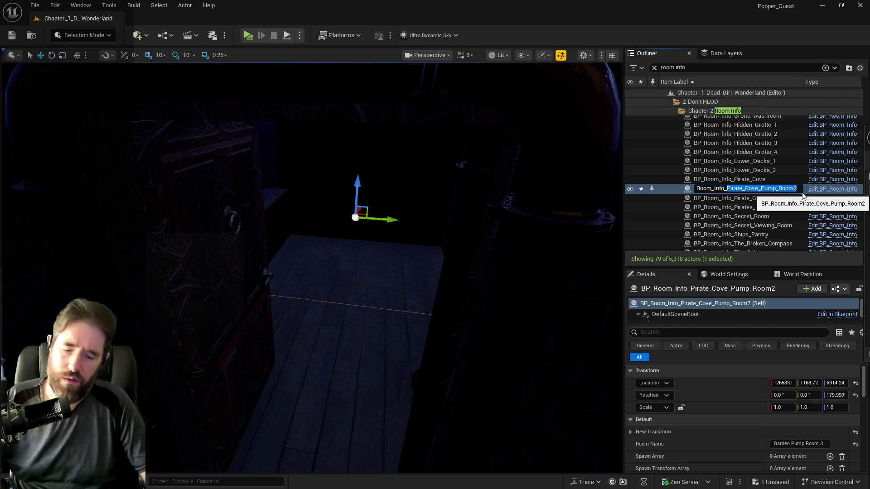
text(Garden Pump)
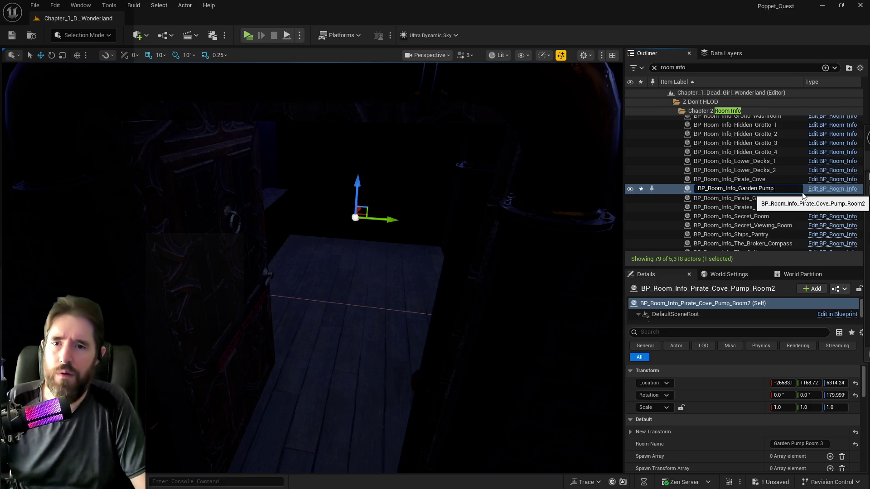
text( Room 3)
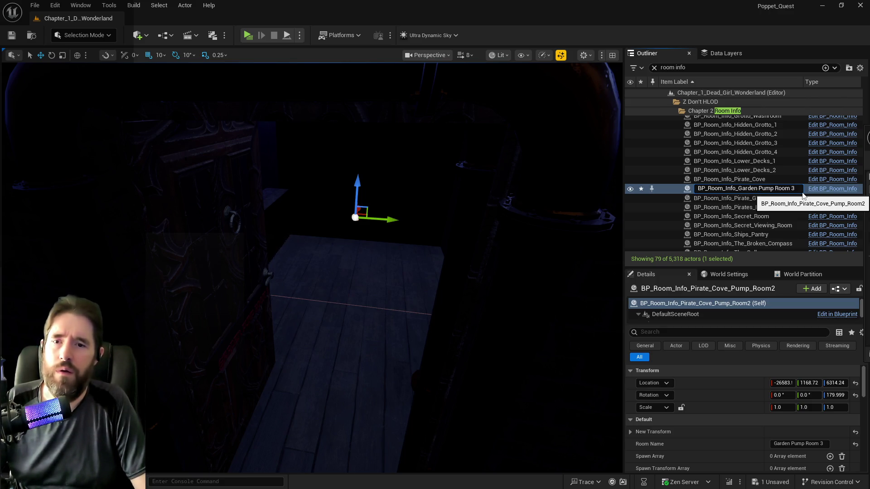
key(Return)
Change the name to use underscores: BP_Room_Info_Garden_Pump_Room_3
scroll(770, 206, up, 3)
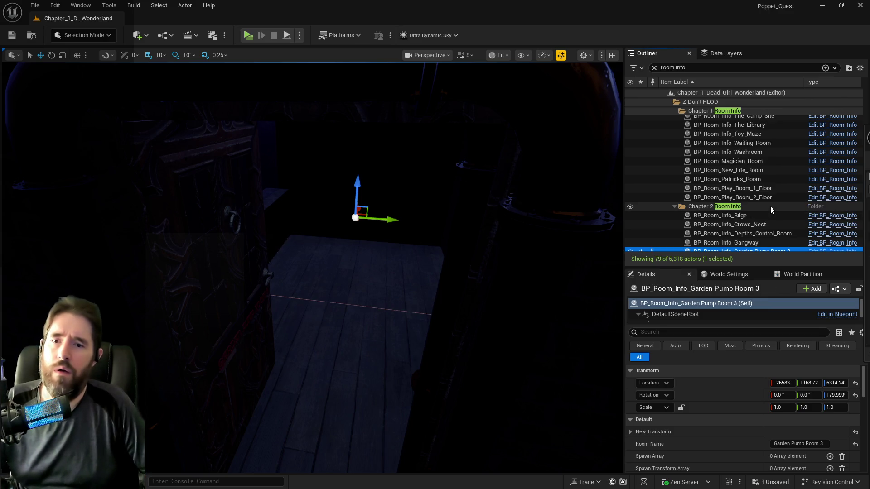
scroll(771, 206, down, 5)
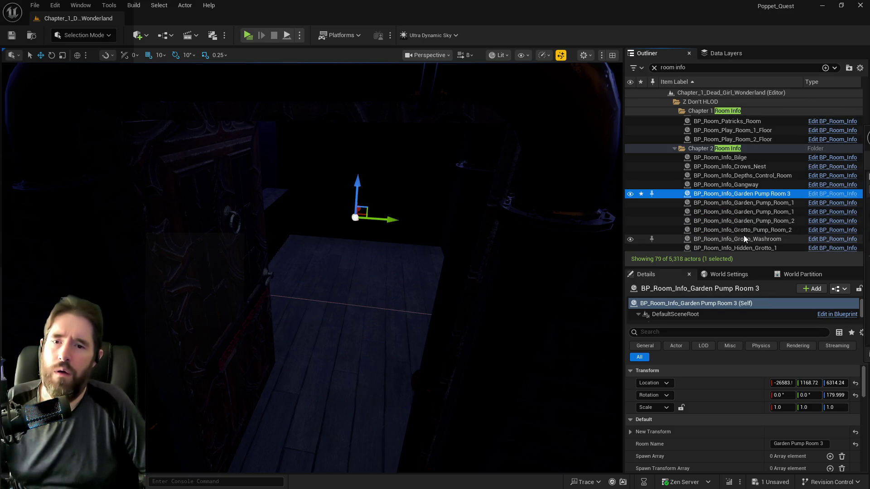
click(756, 195)
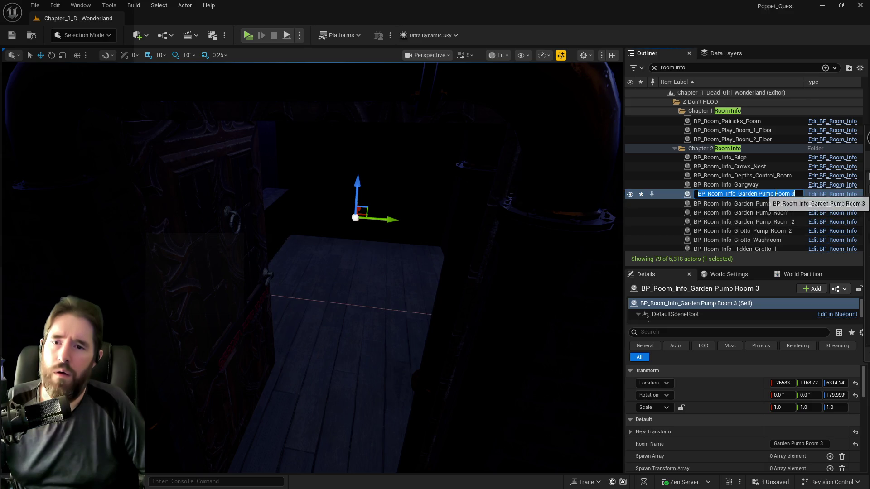
click(758, 195)
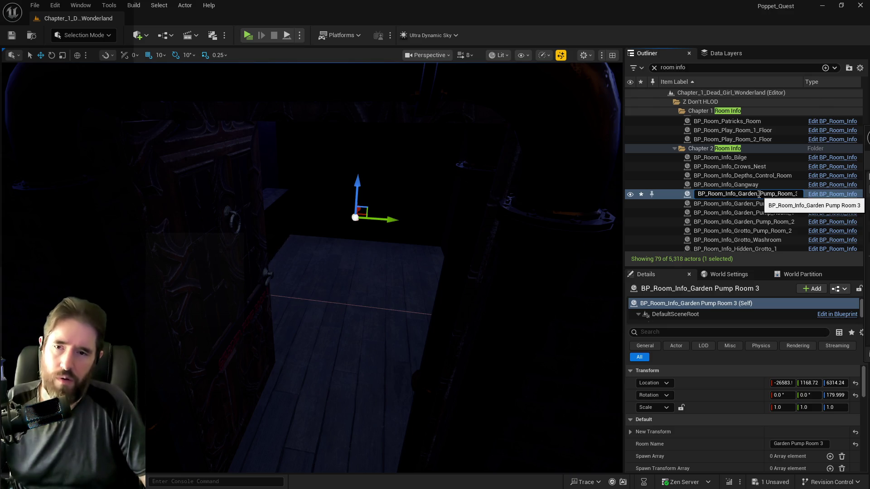
key(Return)
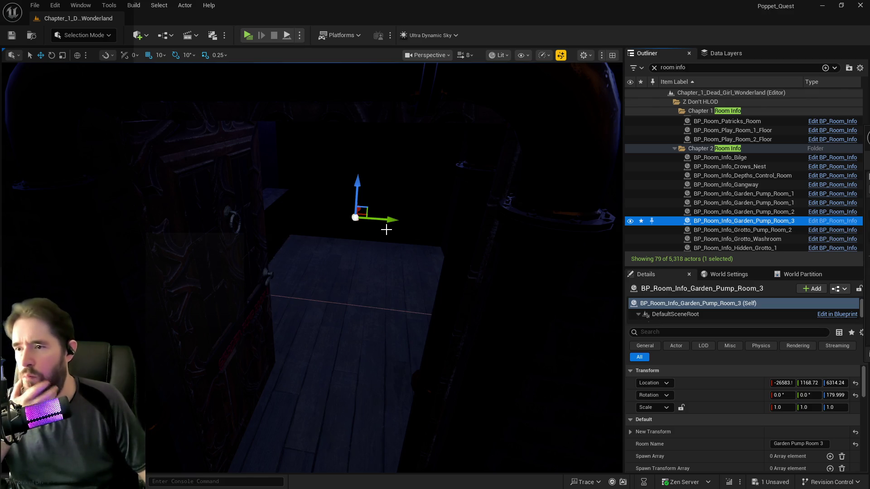
Undo an accidental extra move and frame the renamed actor
mouse_move(396, 221)
mouse_down()
mouse_move(409, 220)
mouse_move(396, 221)
mouse_up()
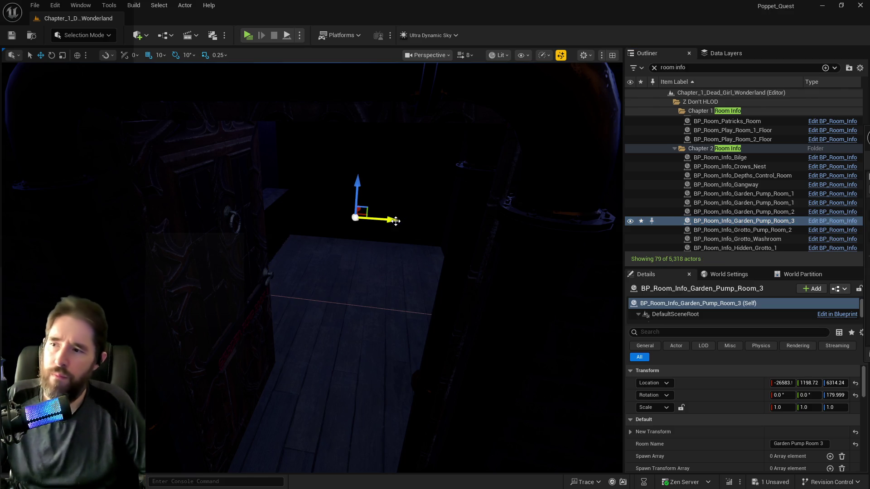
key(ctrl+z)
key(f)
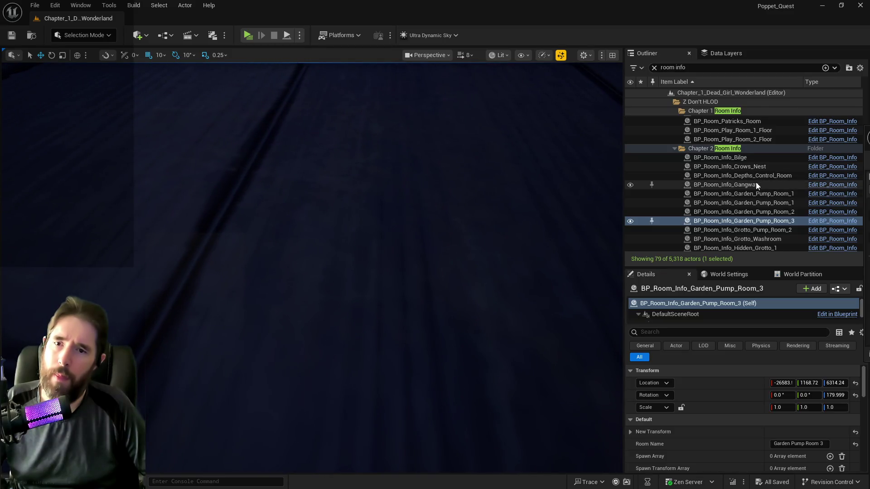
scroll(756, 183, down, 5)
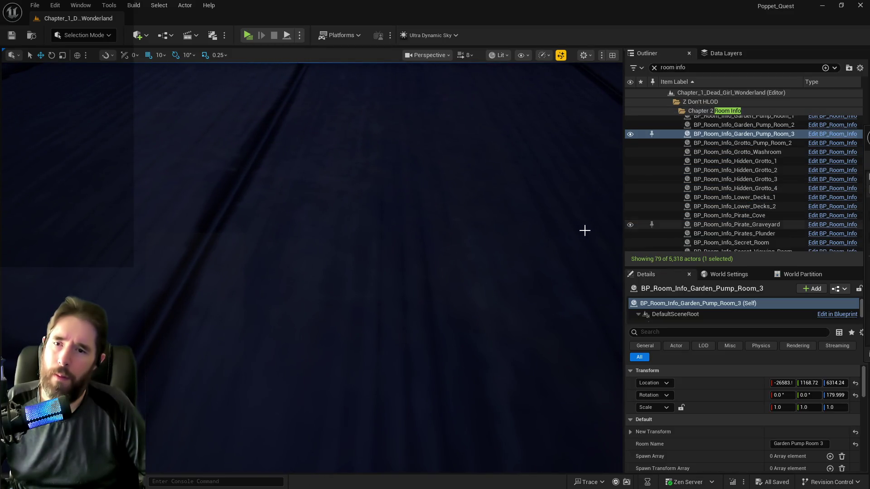
Frame the Pirate Cove room info actor, then select Ultra_Dynamic_Sky via an 'ultra' search and clear the filter
click(695, 217)
key(f)
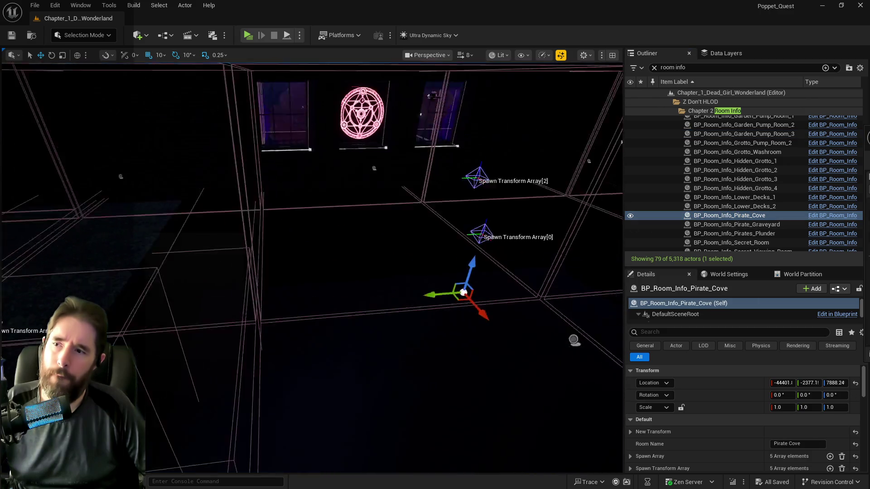
click(707, 67)
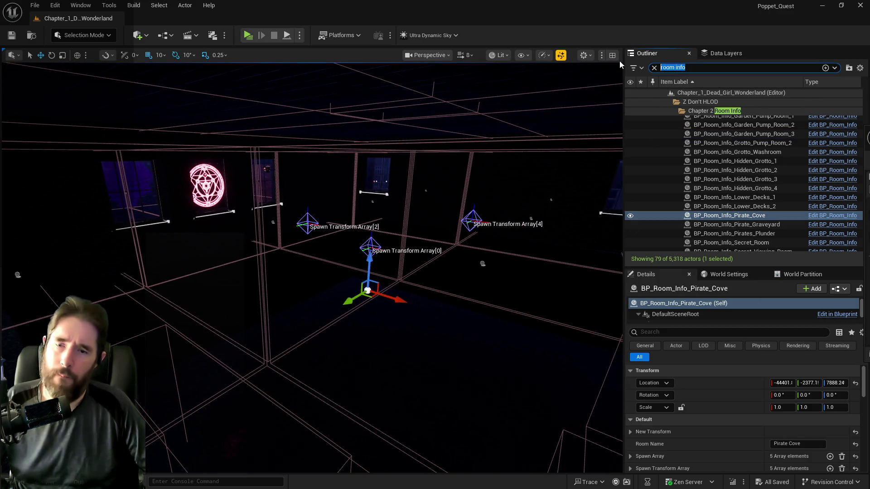
text(ultra)
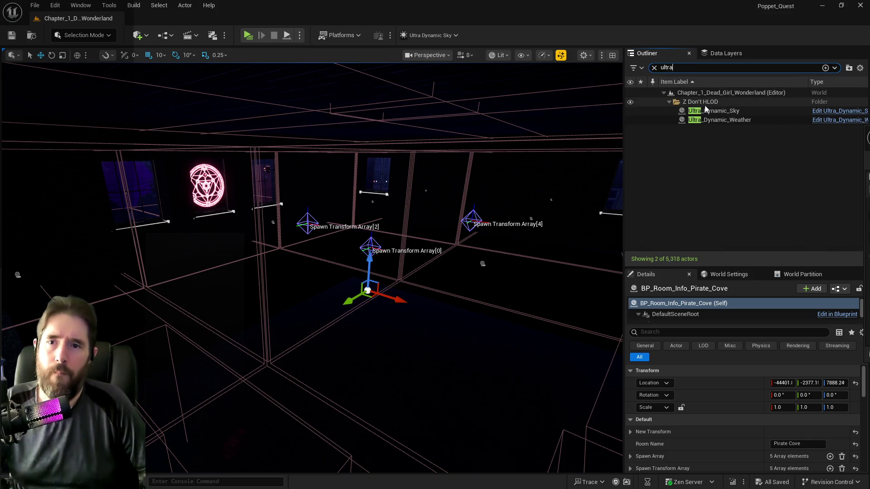
click(714, 110)
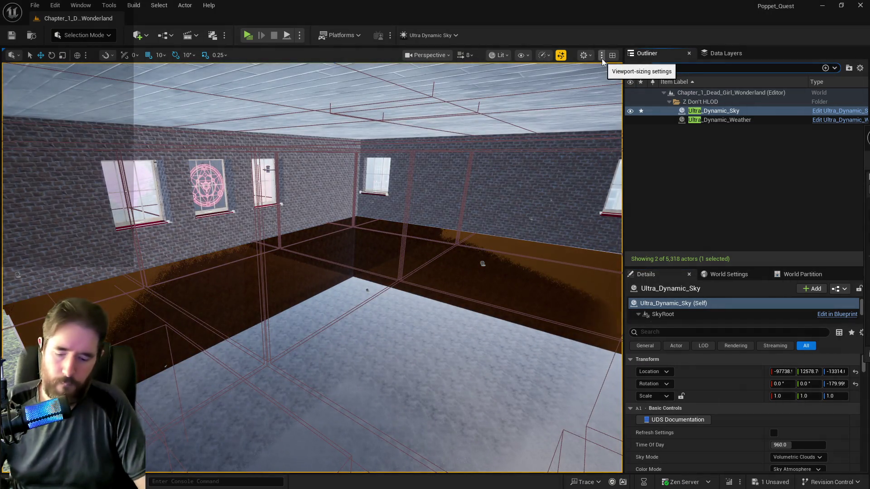
key(BackSpace)
key(BackSpace)
key(BackSpace)
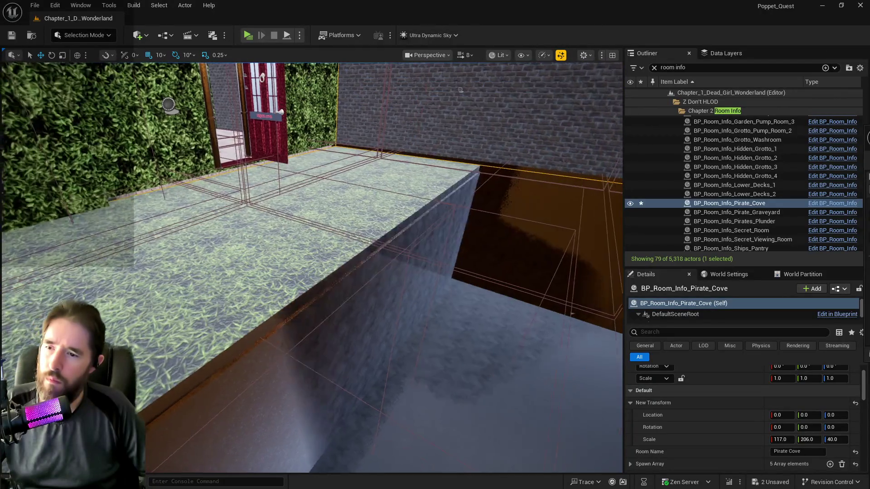
Select the Pirate Cove grass floor, fly beneath it toward the doorway, and undo the accidental move
click(394, 256)
drag(346, 240, 346, 240)
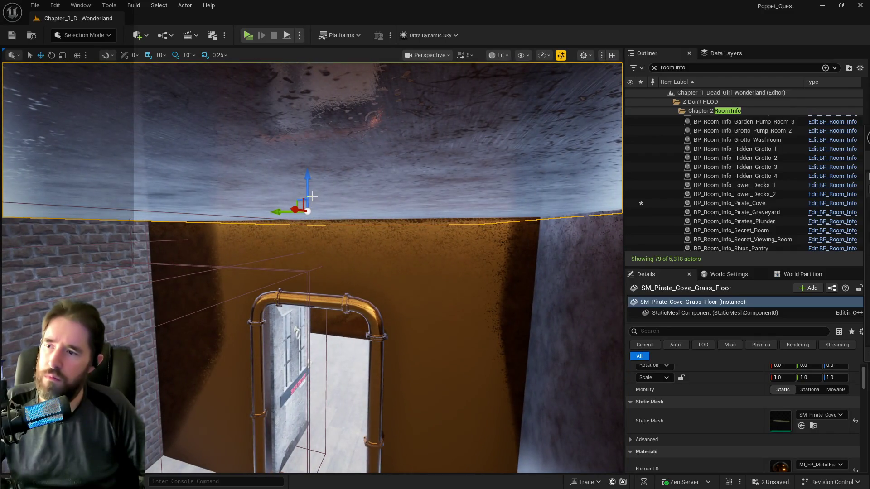
drag(312, 191, 307, 186)
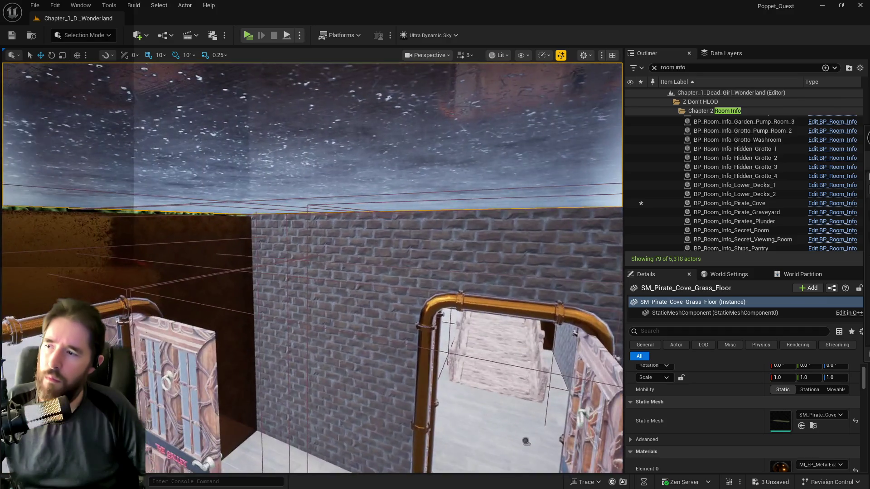
key(ctrl+z)
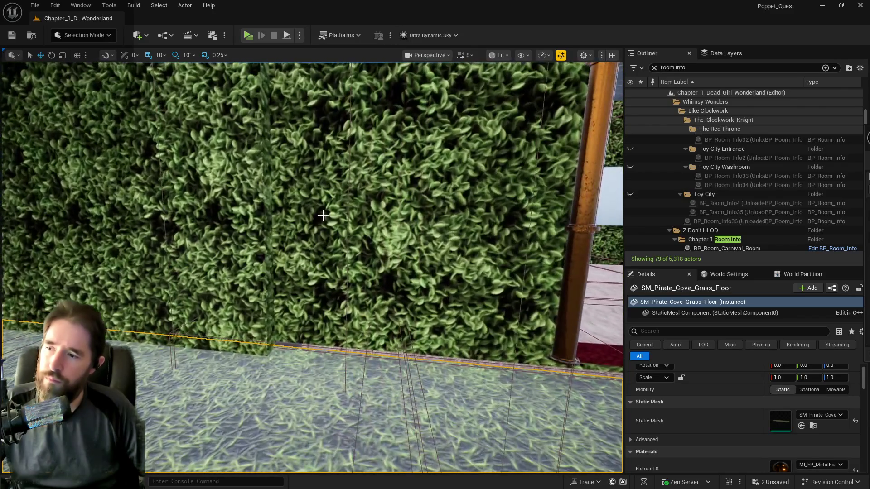
Undo the hedge wall and door frame move, then select and frame SM_Pirate_Cove_Grass_Floor
click(322, 216)
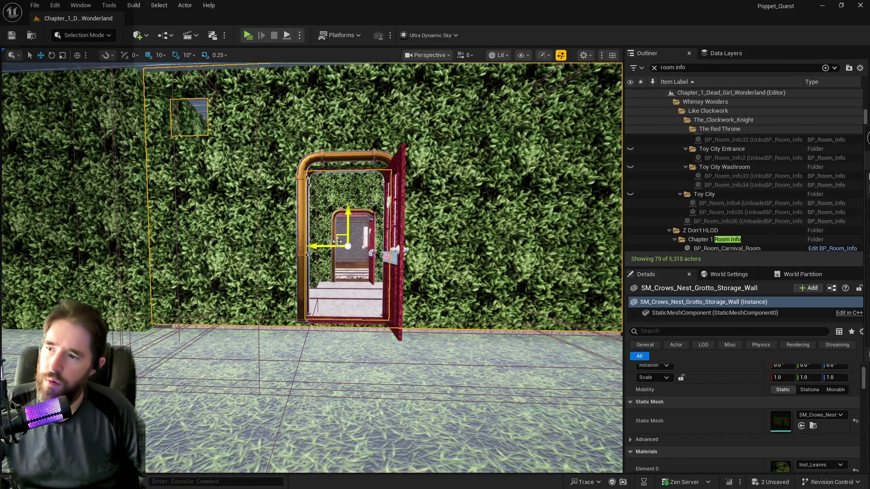
ctrl+click(335, 323)
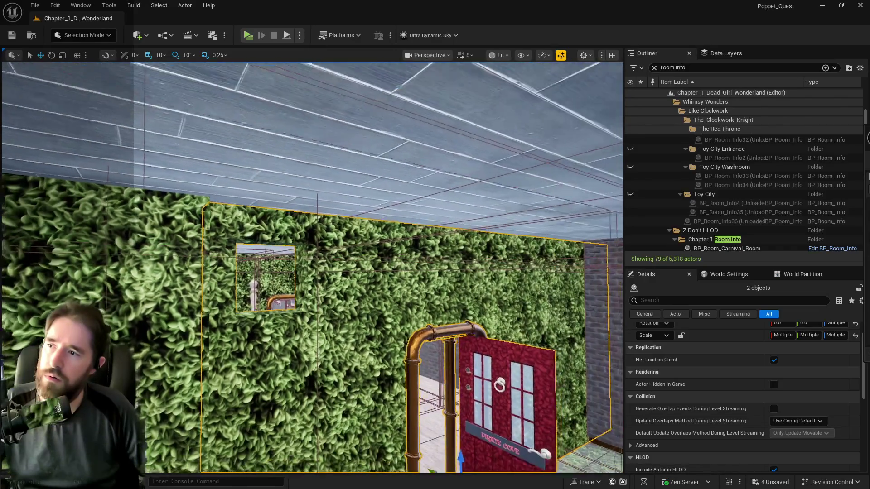
key(ctrl+z)
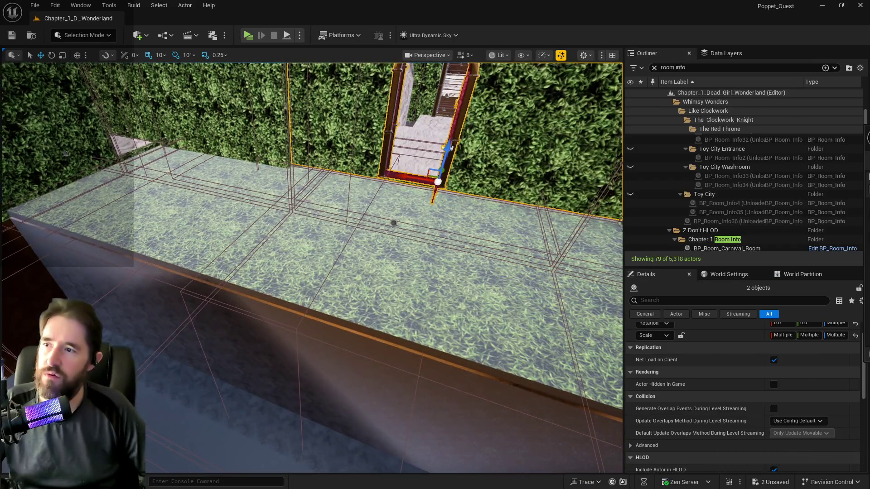
click(317, 227)
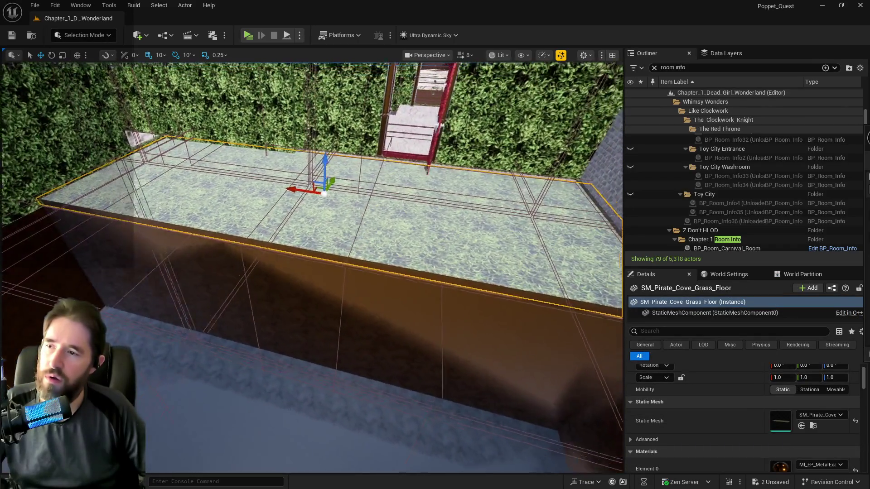
key(f)
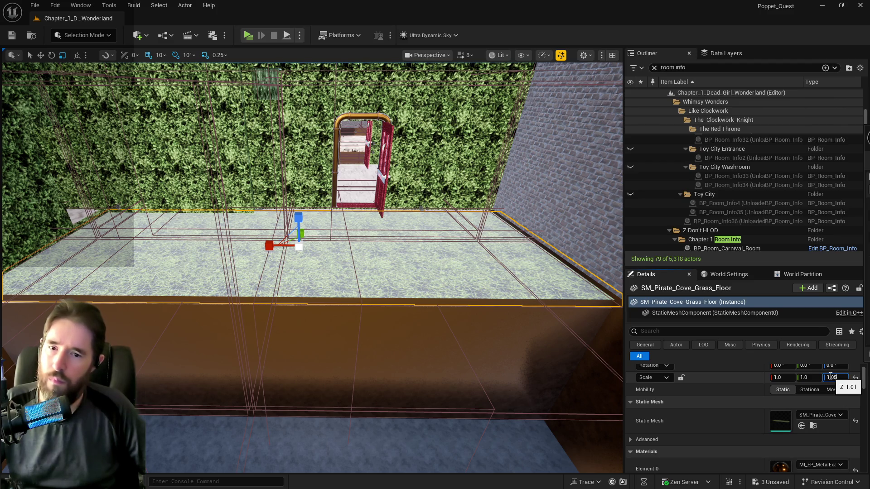
Raise the grass floor's Z scale to 1.05, then to 1.1
key(Return)
mouse_move(435, 341)
mouse_down()
mouse_move(408, 299)
mouse_move(435, 342)
mouse_up()
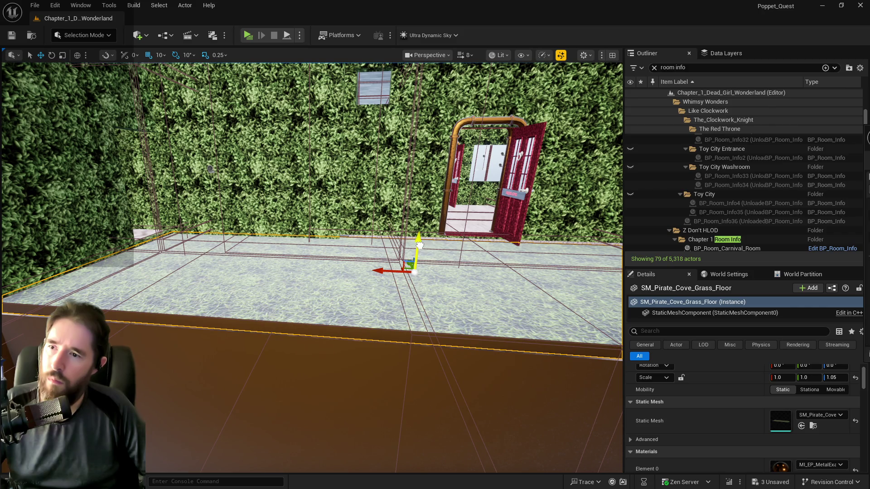
drag(421, 245, 422, 242)
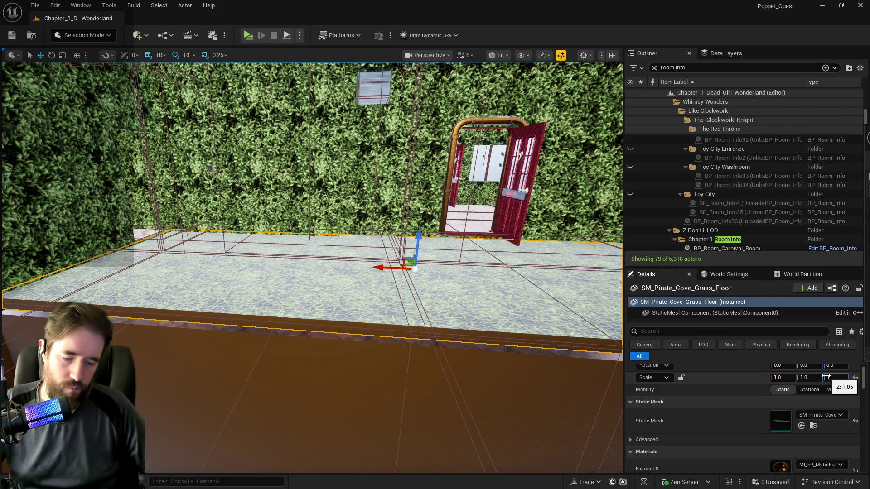
drag(520, 358, 521, 295)
scroll(608, 100, down, 5)
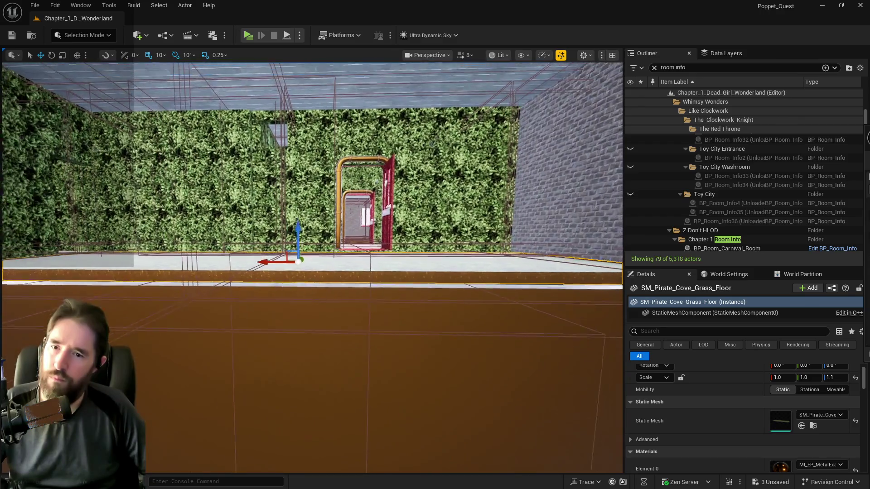
click(655, 67)
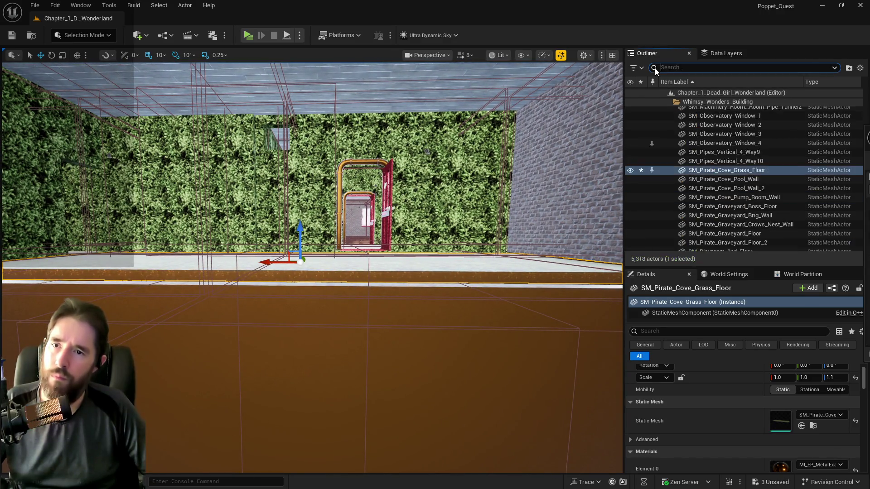
Increase the floor's Z scale further to 1.3, 1.5 and finally 2.0
click(835, 376)
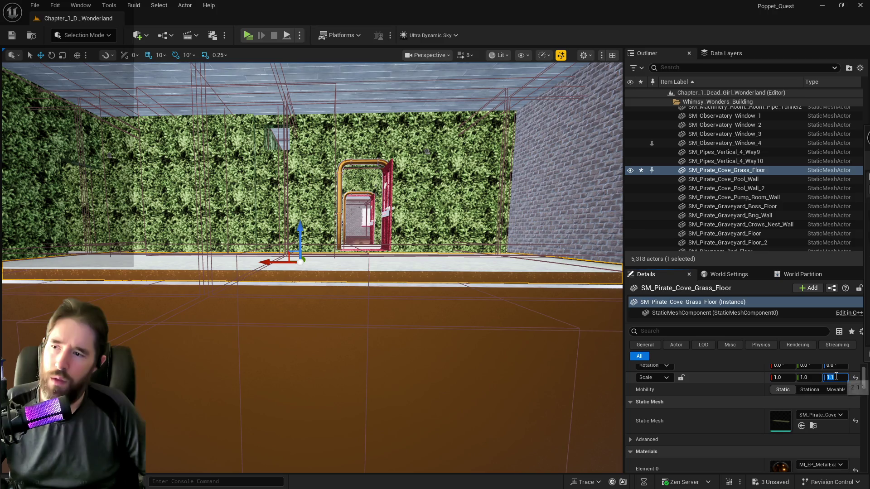
text(1.3)
key(Return)
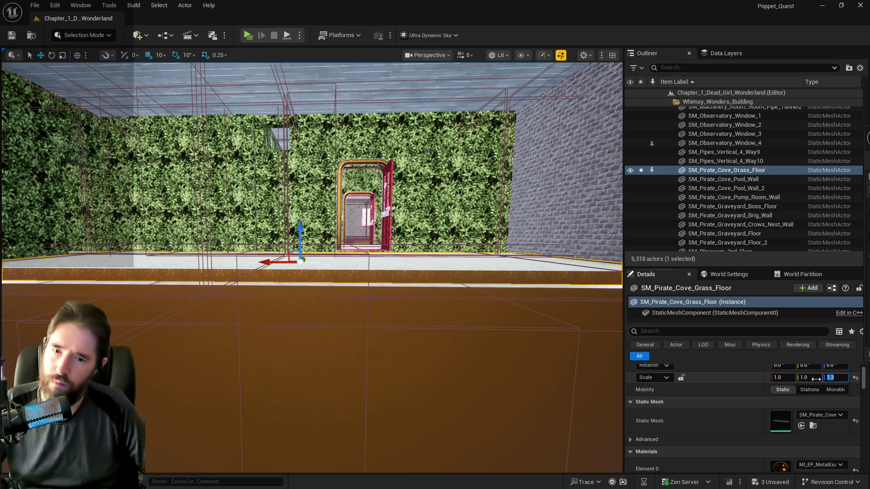
text(.5)
key(Return)
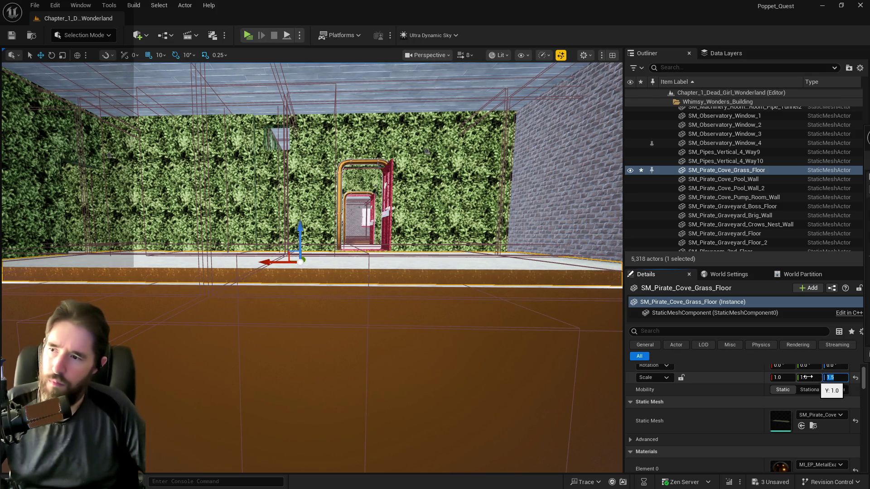
mouse_move(302, 242)
mouse_down()
mouse_move(310, 258)
mouse_move(317, 226)
mouse_move(304, 245)
mouse_move(308, 254)
mouse_move(332, 210)
mouse_move(341, 209)
mouse_move(331, 194)
mouse_move(313, 227)
mouse_move(317, 245)
mouse_move(327, 236)
mouse_up()
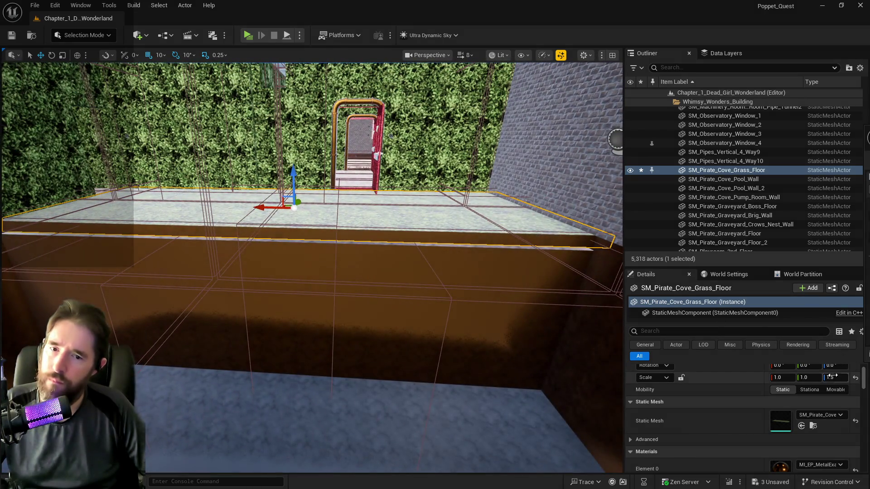
key(Return)
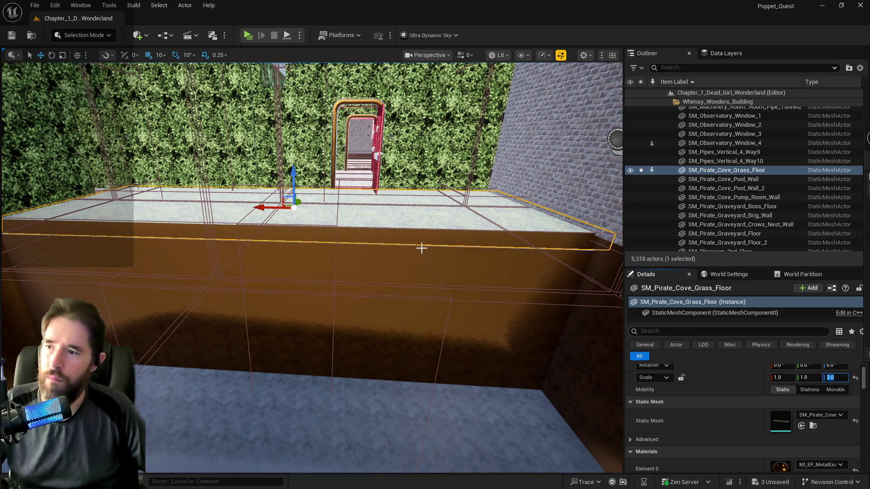
Check the thickened floor through the red door frame and over the pool, then save the level
scroll(254, 312, down, 5)
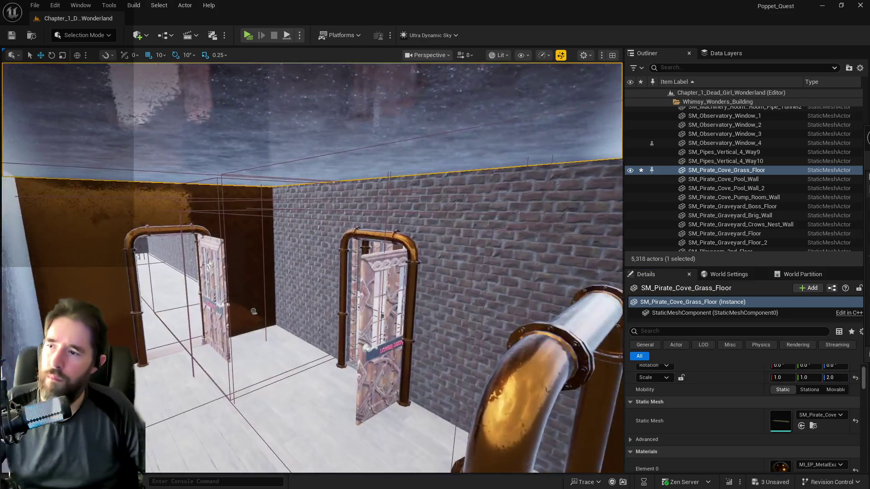
key(f)
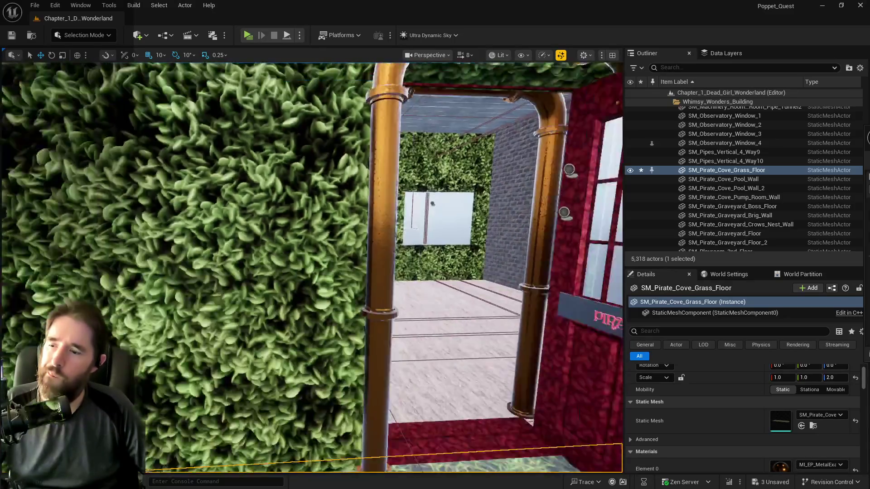
key(w)
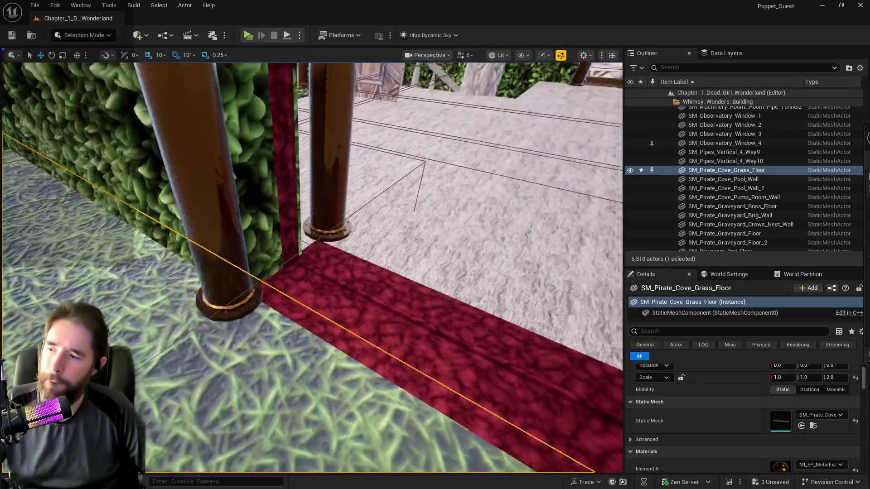
key(s)
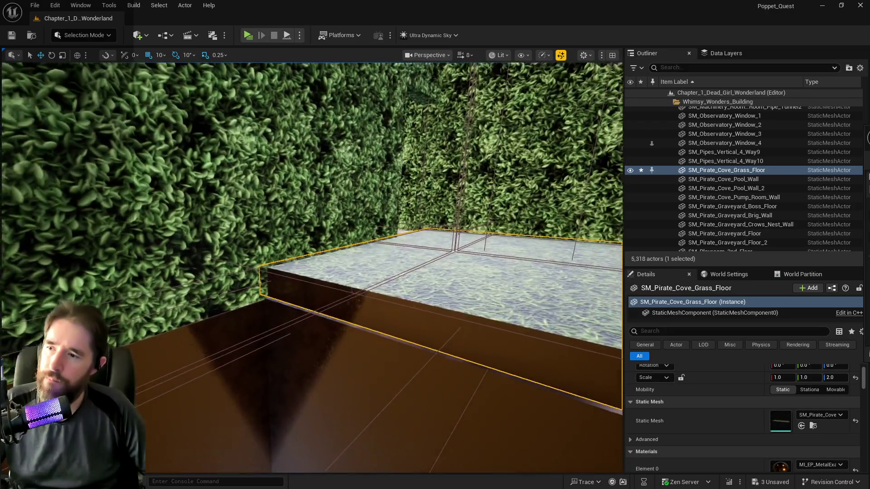
key(w)
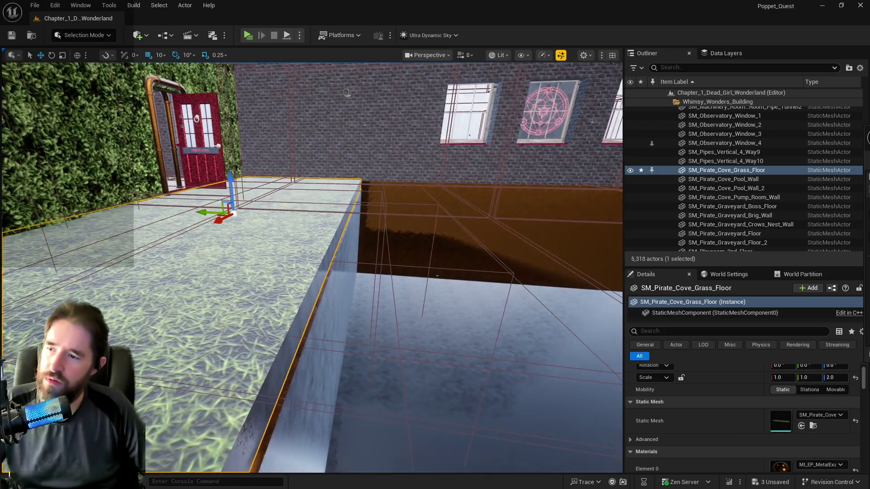
key(s)
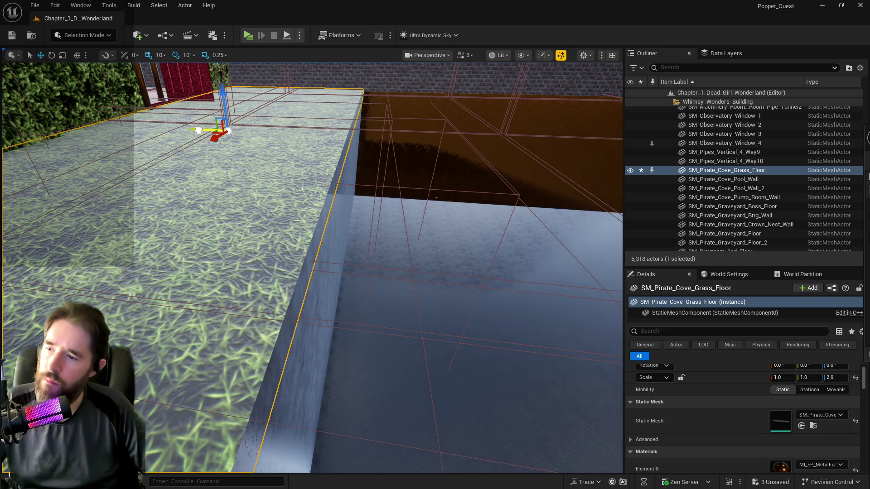
key(f)
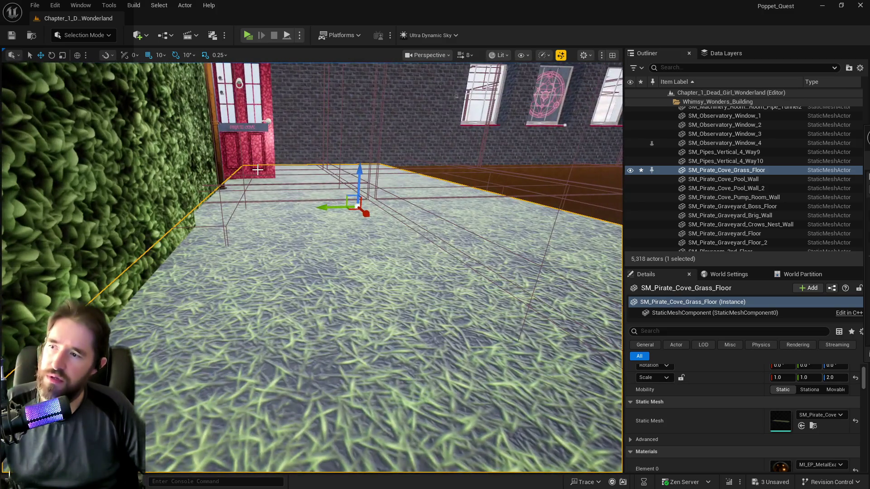
key(ctrl+s)
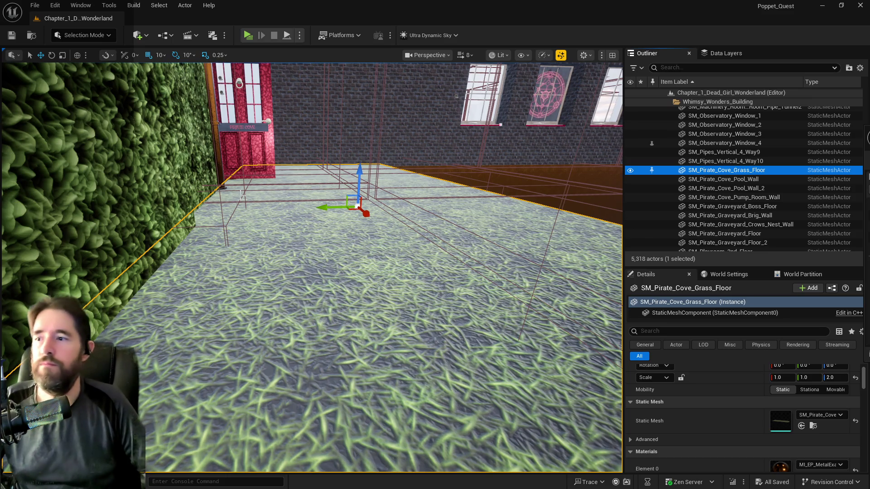
drag(257, 169, 244, 169)
click(669, 68)
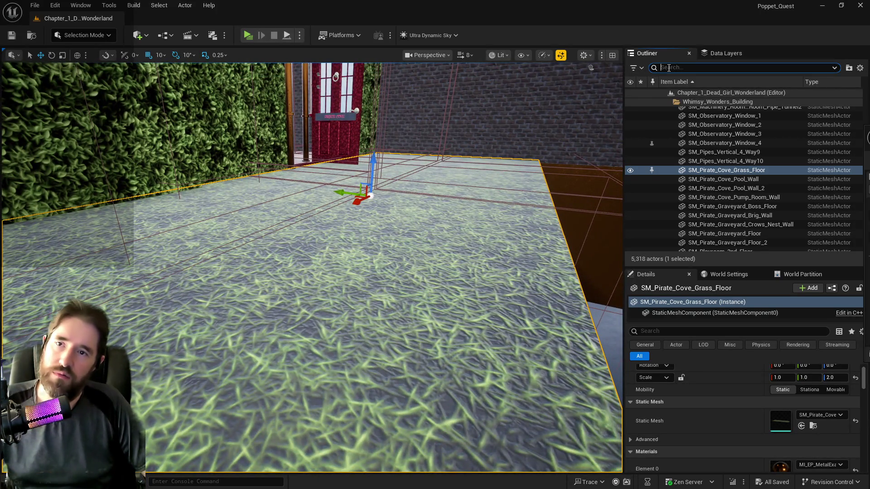
In Data Layers, unload DL_Hidden_Grotto and load DL_Pirate_Cove found by searching 'pirate'
click(726, 53)
click(643, 103)
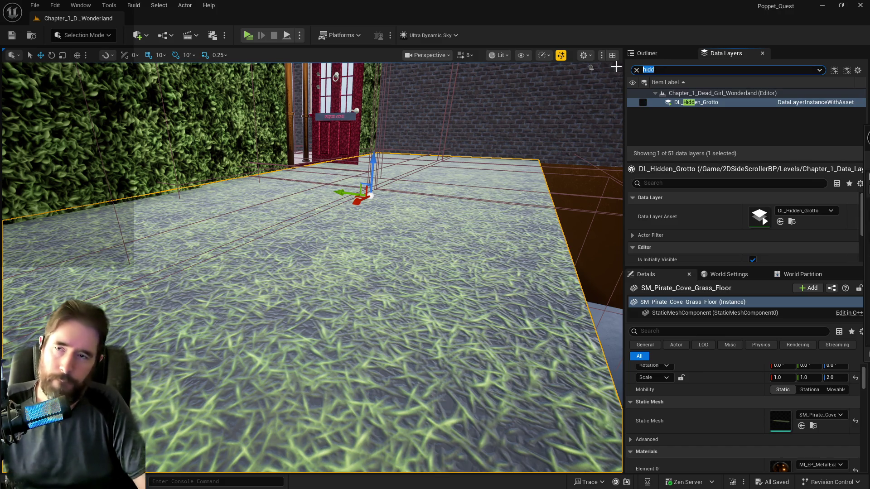
text(pirate)
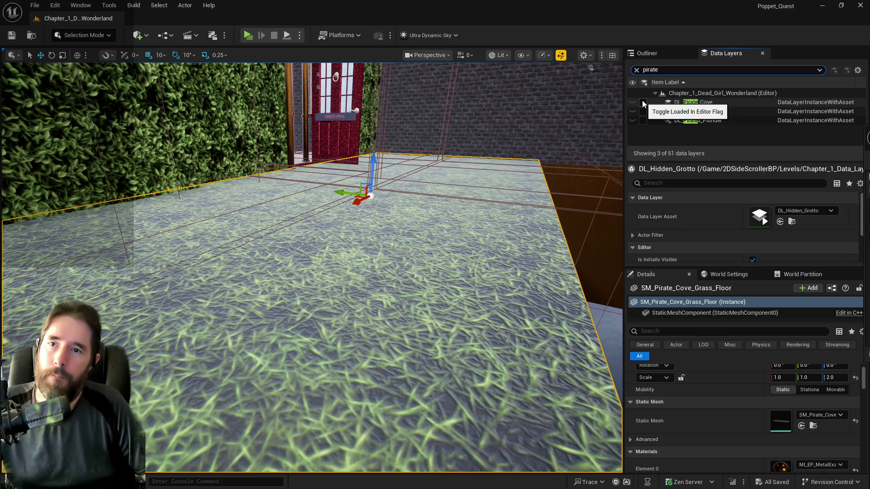
click(643, 103)
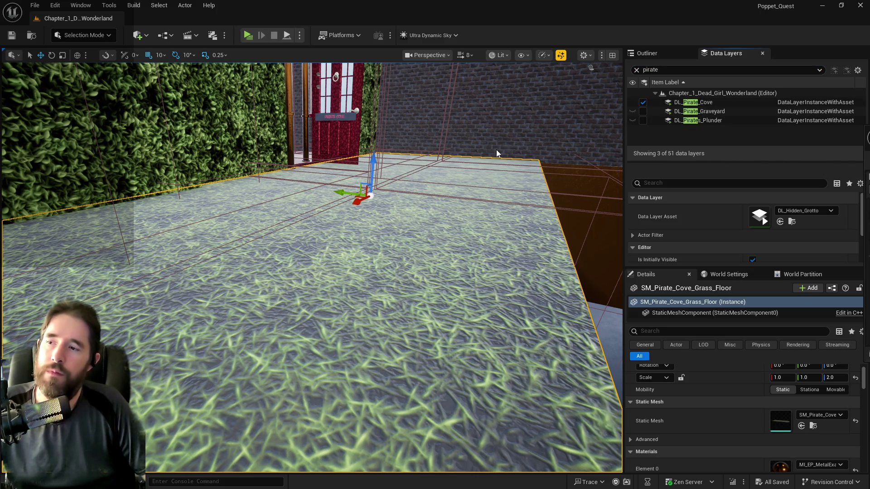
drag(497, 149, 496, 150)
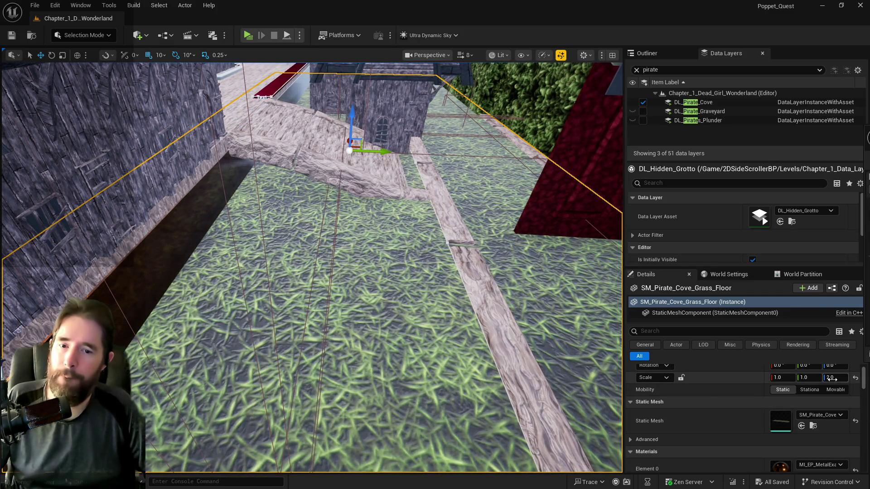
Set the grass floor's Z scale back to 1 and view it beside the wall and railing
click(832, 378)
text(1)
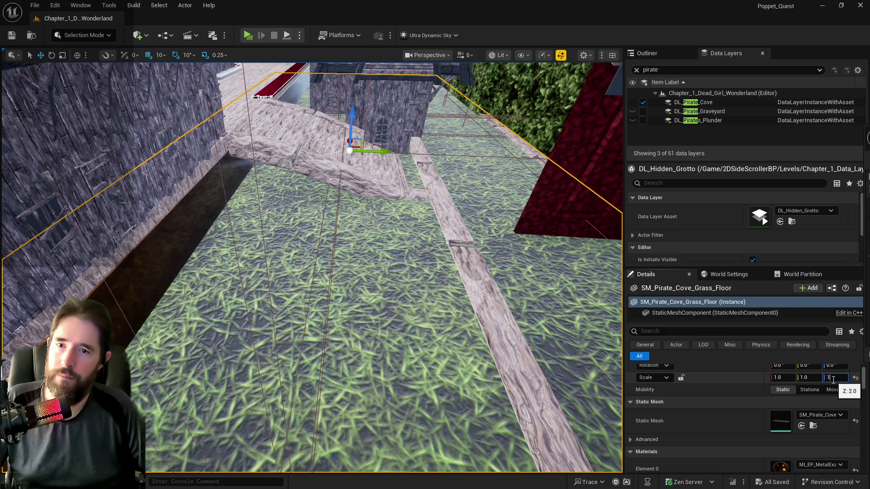
key(Return)
drag(497, 150, 496, 150)
drag(360, 222, 361, 223)
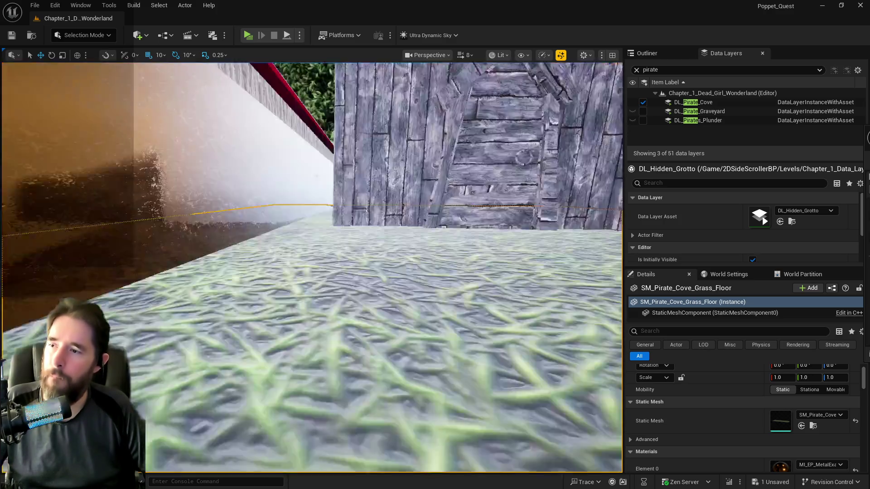
key(f)
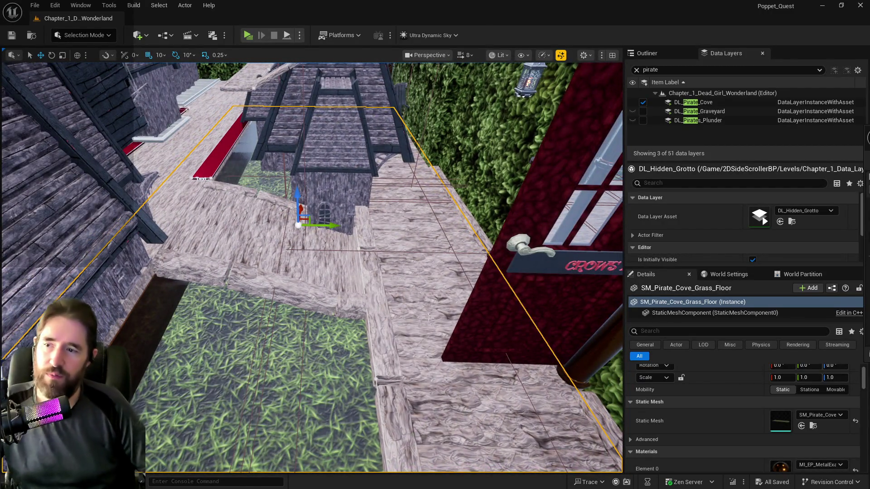
Select and frame the hedge wall beside the Grotto Washroom door, scrolling Details up to Transform
click(442, 318)
drag(442, 318, 499, 317)
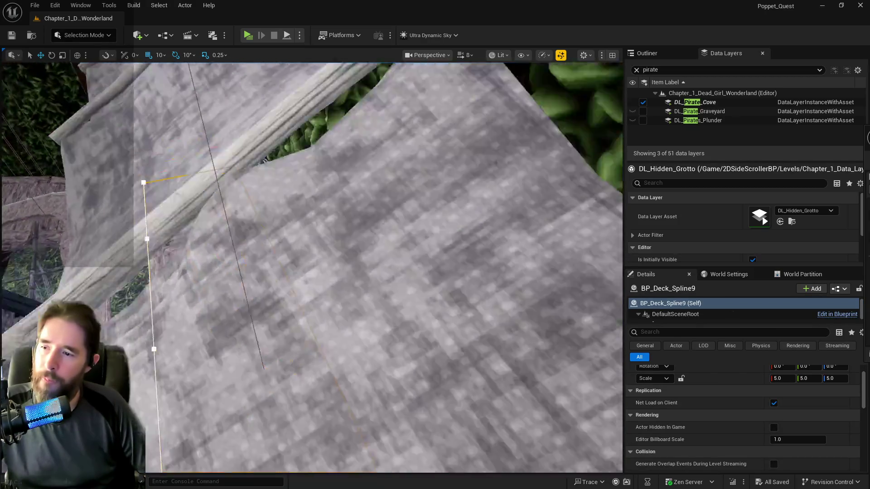
drag(499, 317, 442, 318)
click(499, 204)
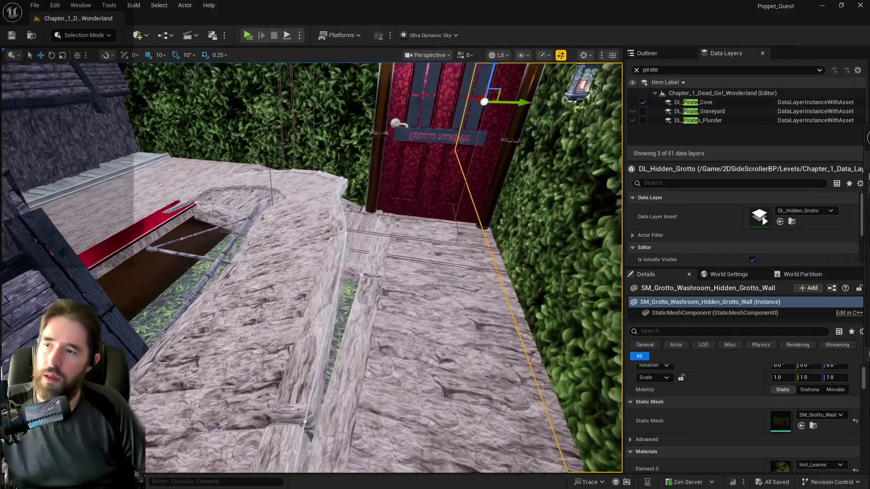
key(f)
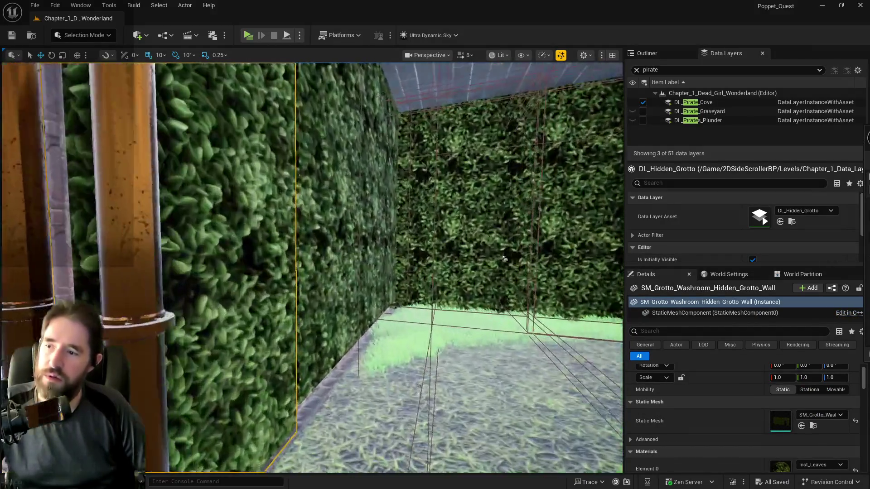
drag(504, 258, 408, 272)
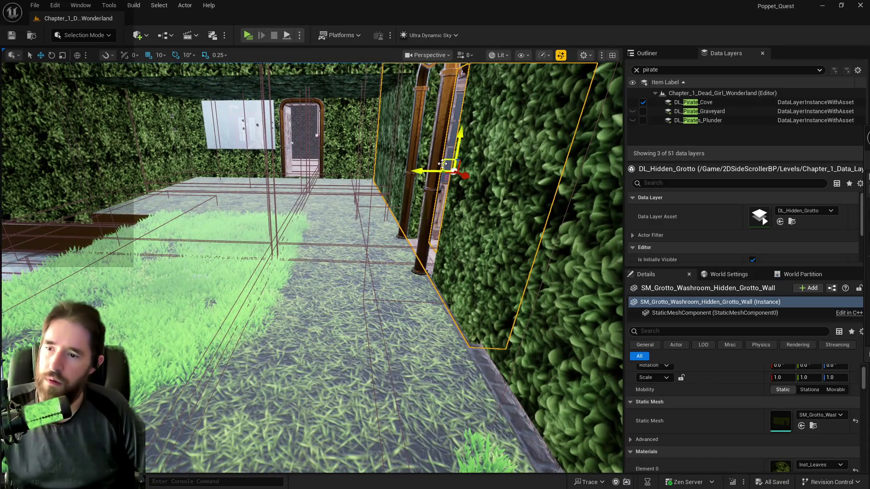
scroll(442, 164, up, 2)
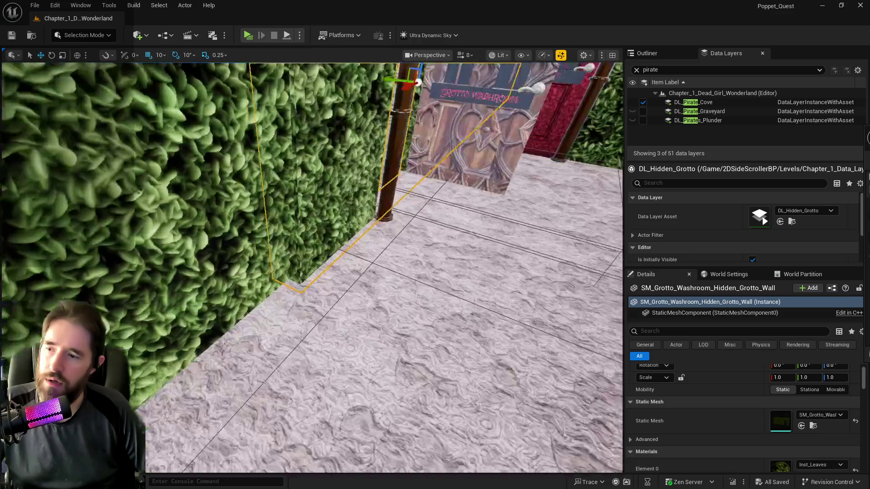
scroll(438, 228, up, 3)
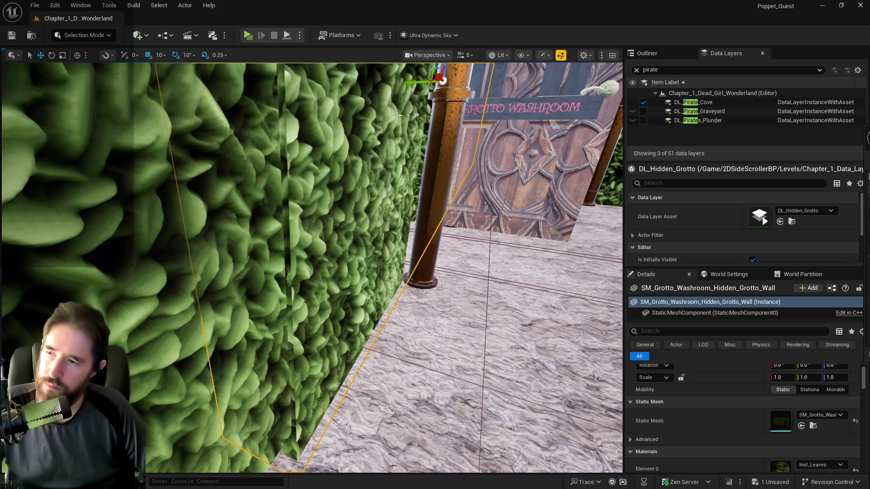
drag(398, 116, 400, 132)
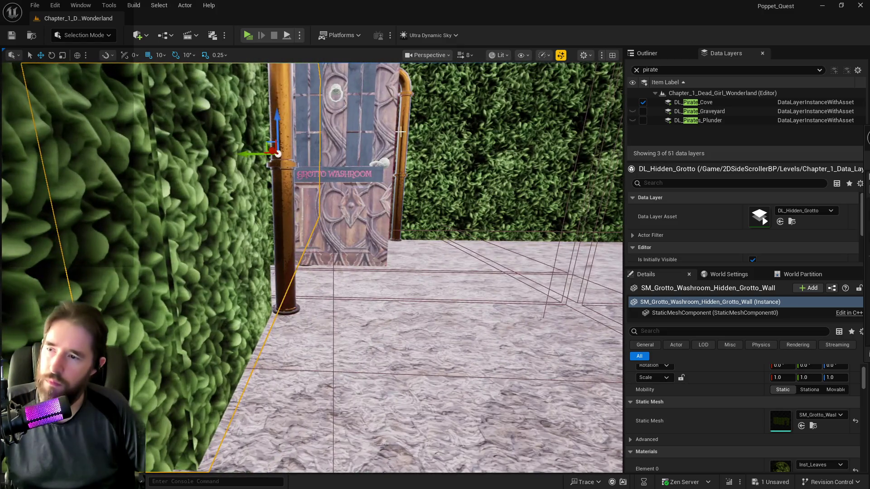
scroll(706, 419, up, 2)
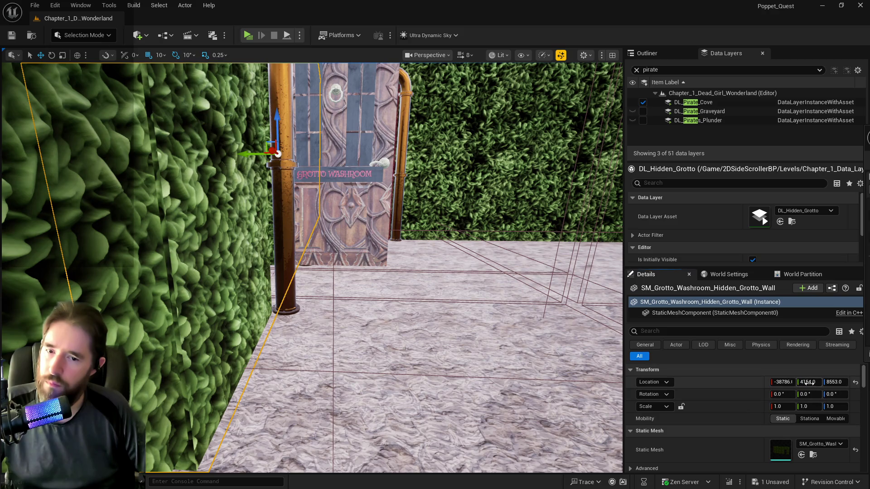
Drag the washroom hedge wall's Location Y to 4163, then select SM_Crows_Nest_Grotto_Storage_Wall
drag(807, 382, 810, 382)
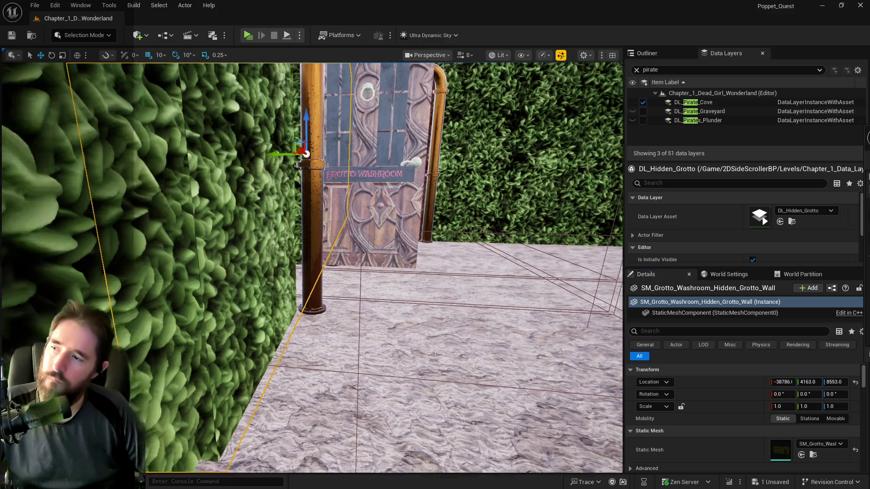
drag(317, 272, 283, 272)
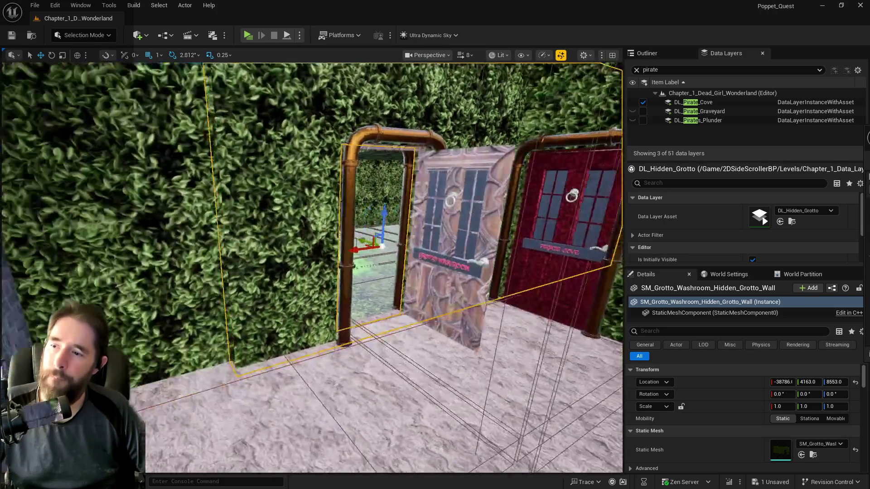
drag(283, 272, 290, 267)
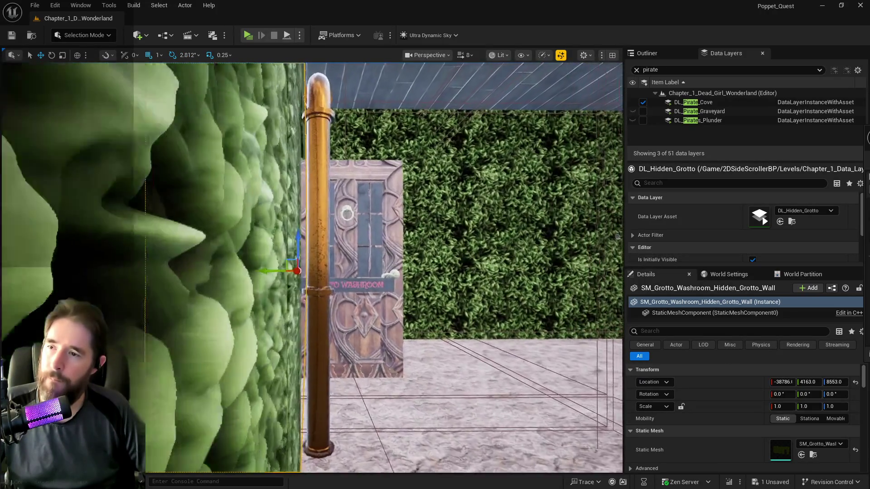
mouse_move(290, 268)
mouse_down()
mouse_move(245, 269)
mouse_move(281, 267)
mouse_up()
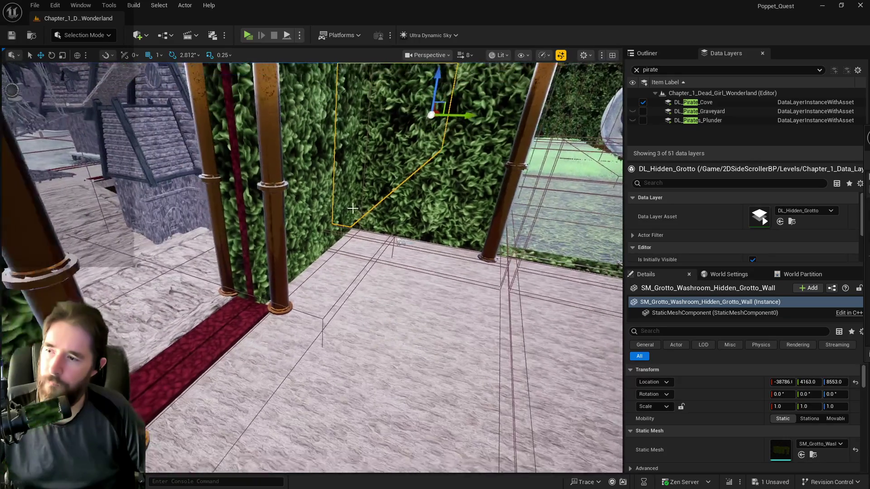
click(310, 199)
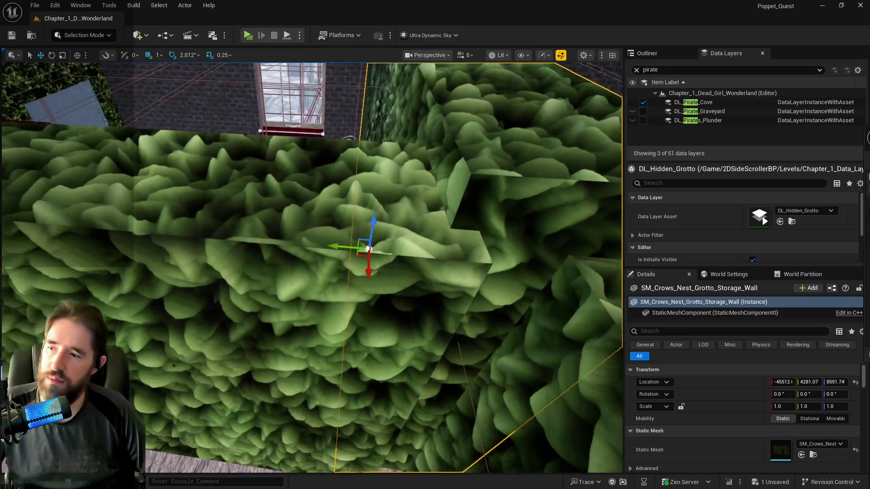
click(293, 219)
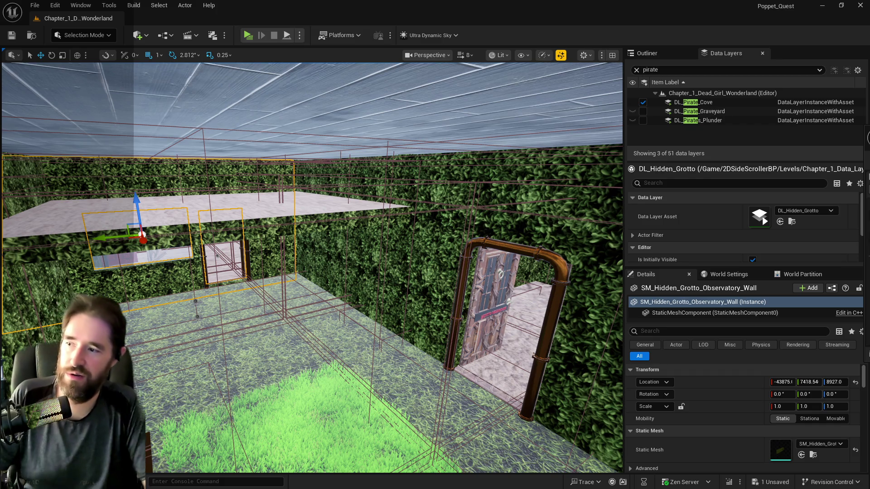
scroll(312, 267, up, 5)
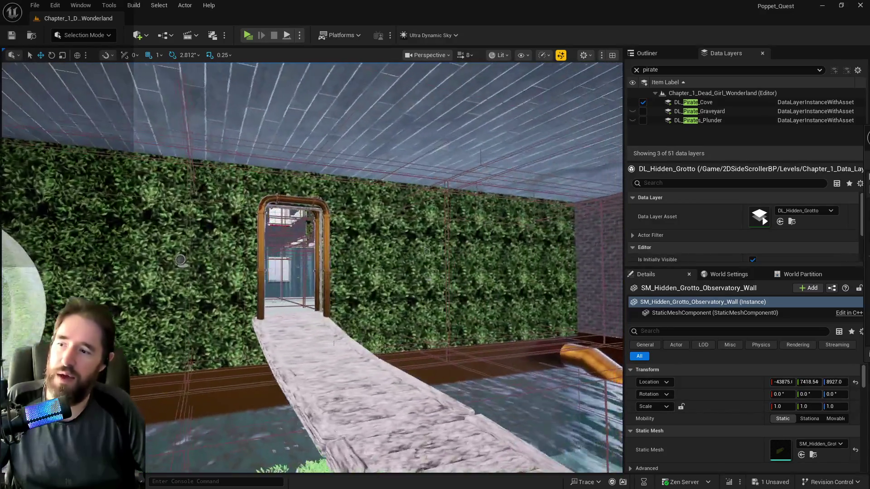
mouse_move(207, 211)
mouse_down()
mouse_move(214, 145)
mouse_move(254, 145)
mouse_move(295, 167)
mouse_move(330, 132)
mouse_move(326, 154)
mouse_up()
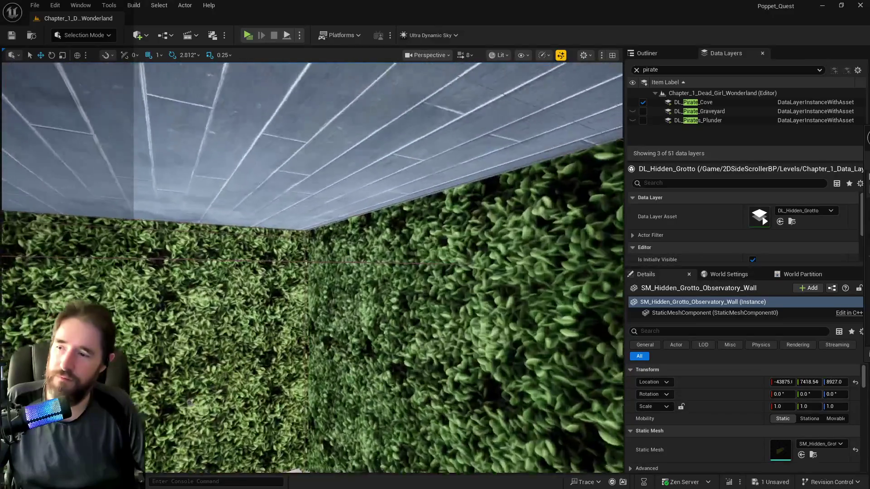
drag(327, 154, 326, 136)
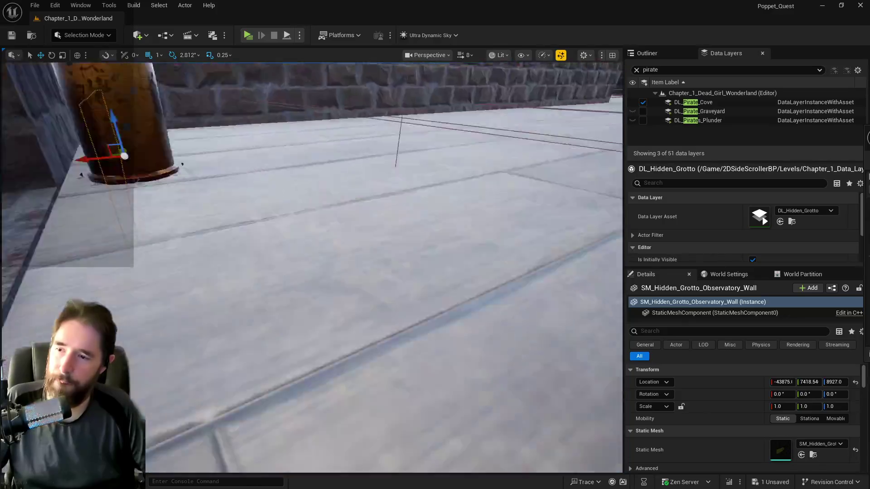
drag(327, 136, 326, 163)
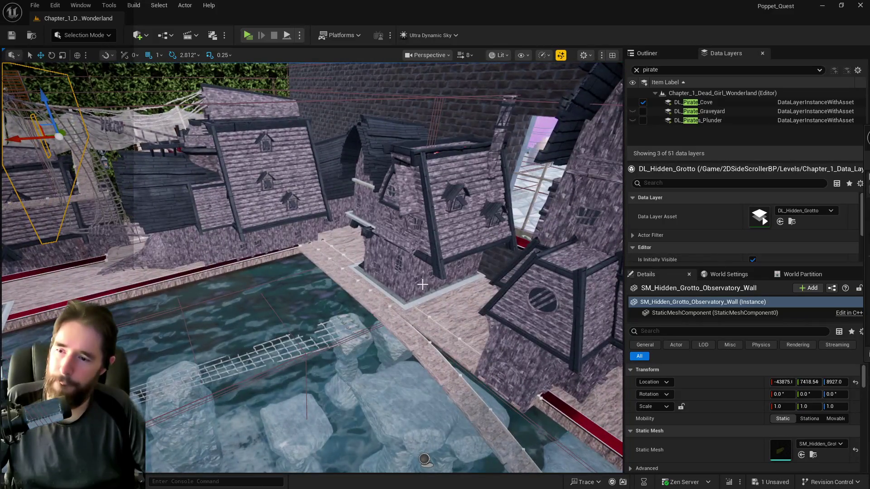
click(445, 305)
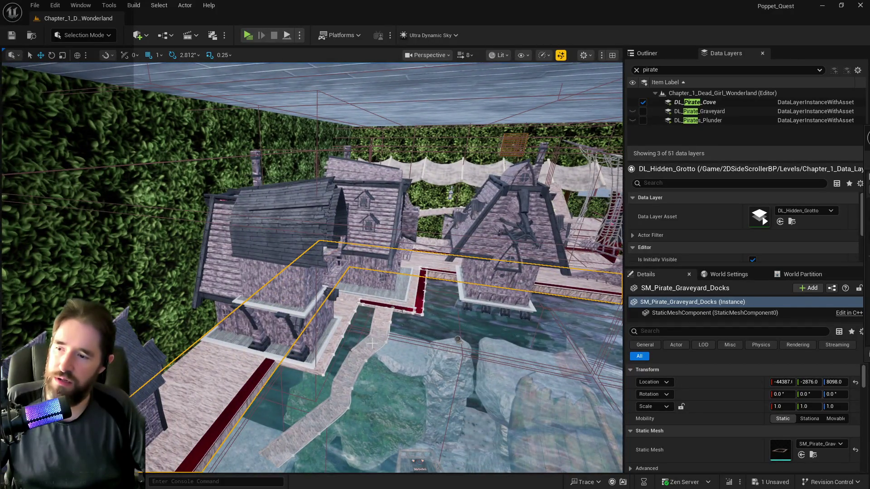
Click through the kill plane, deck walkways and pirate cove ramp, framing the deck pieces
click(372, 344)
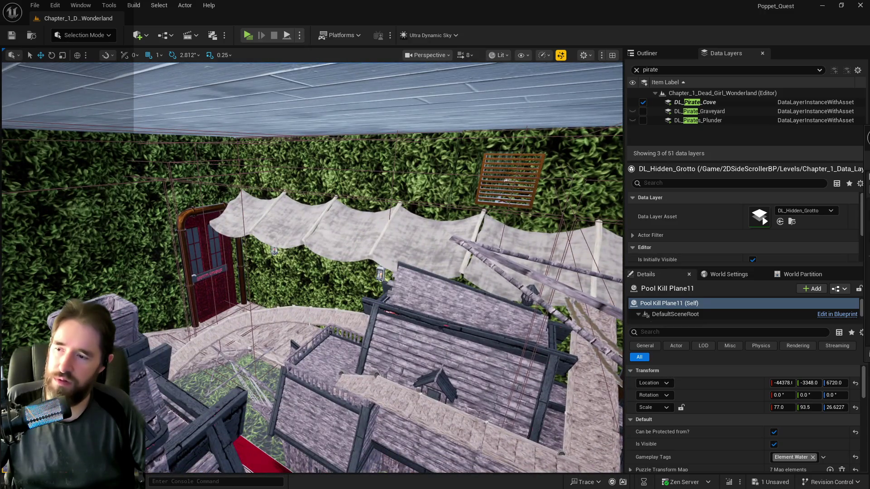
click(310, 322)
key(f)
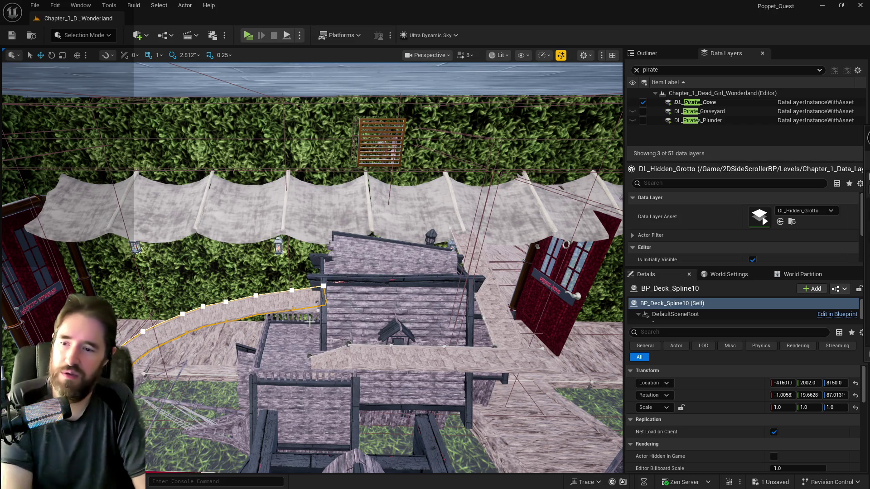
key(f)
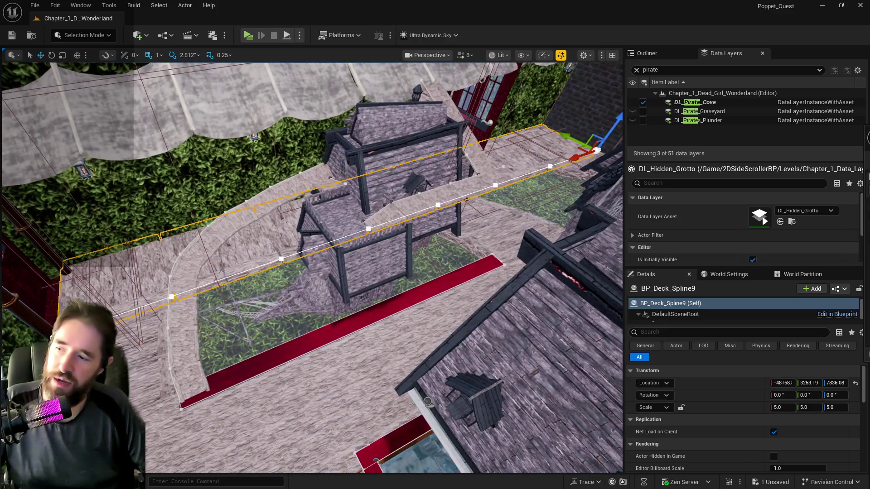
ctrl+click(490, 256)
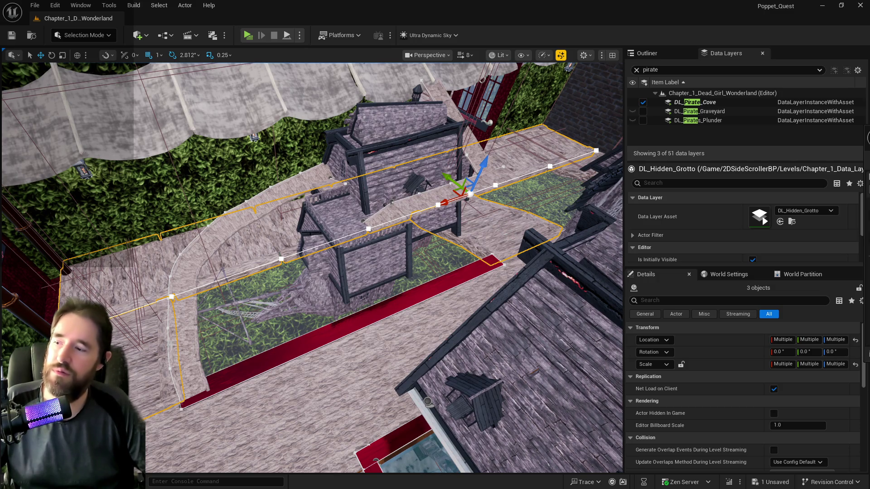
click(143, 365)
mouse_move(143, 365)
mouse_down()
mouse_move(152, 302)
mouse_move(154, 330)
mouse_up()
Select BP_Deck_Spline20 and shift it along X to about -44577
click(306, 245)
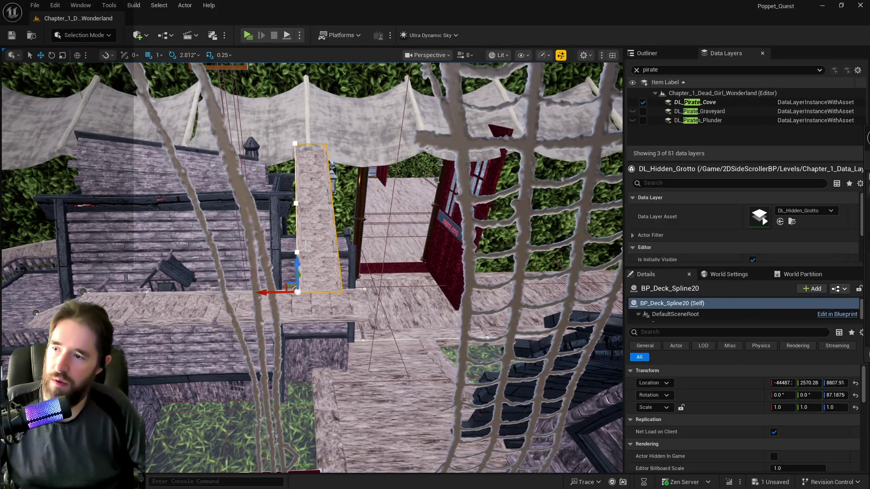
drag(272, 292, 293, 292)
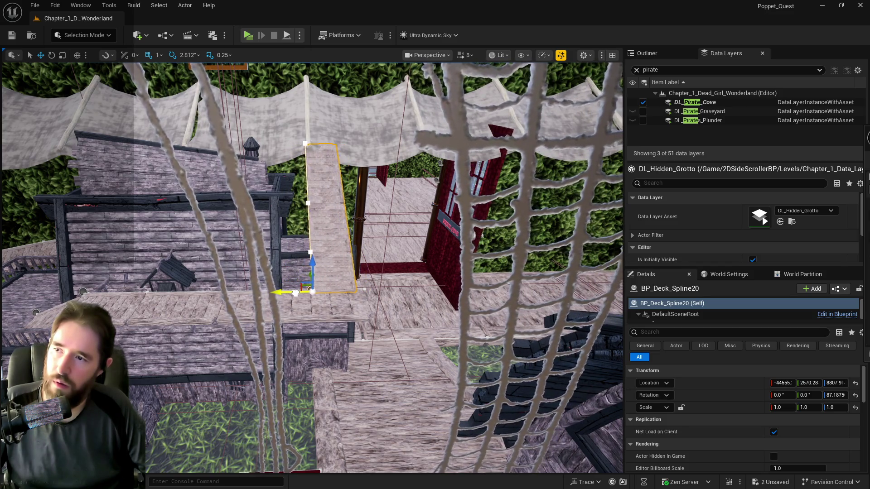
drag(271, 293, 274, 293)
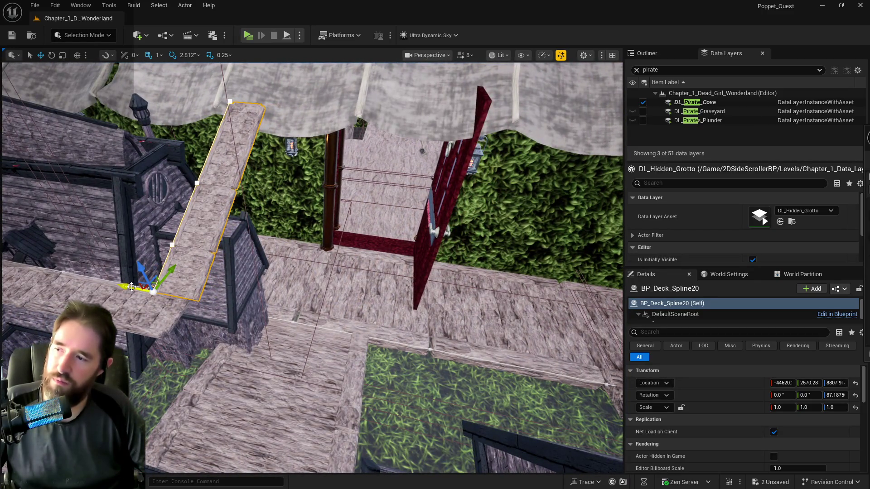
drag(131, 287, 123, 287)
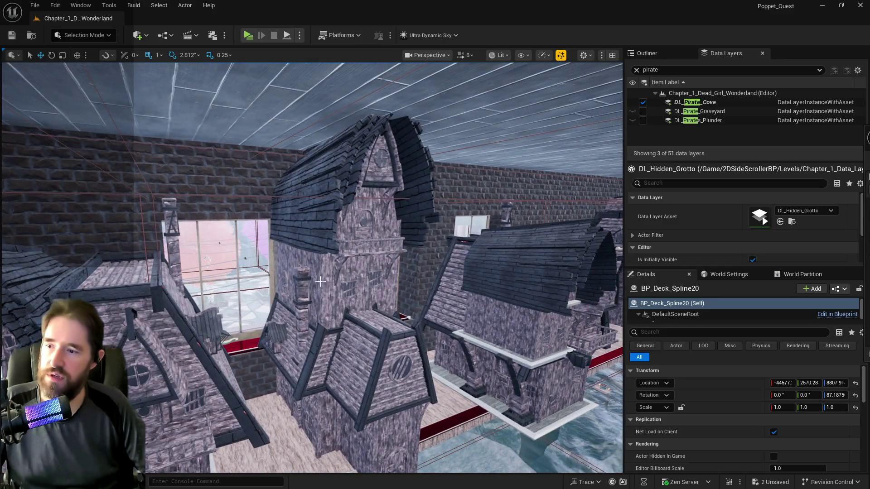
Try squashing the tall tower building to 0.75 height, undo it, and save the level
click(320, 281)
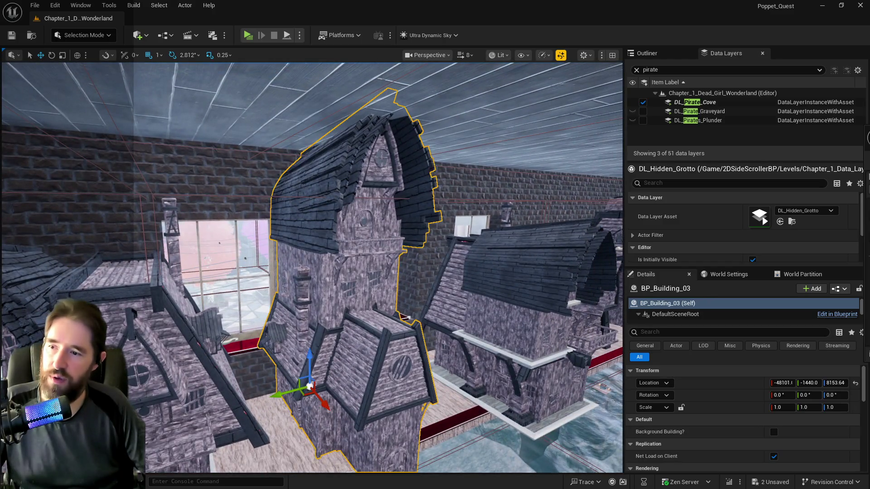
key(f)
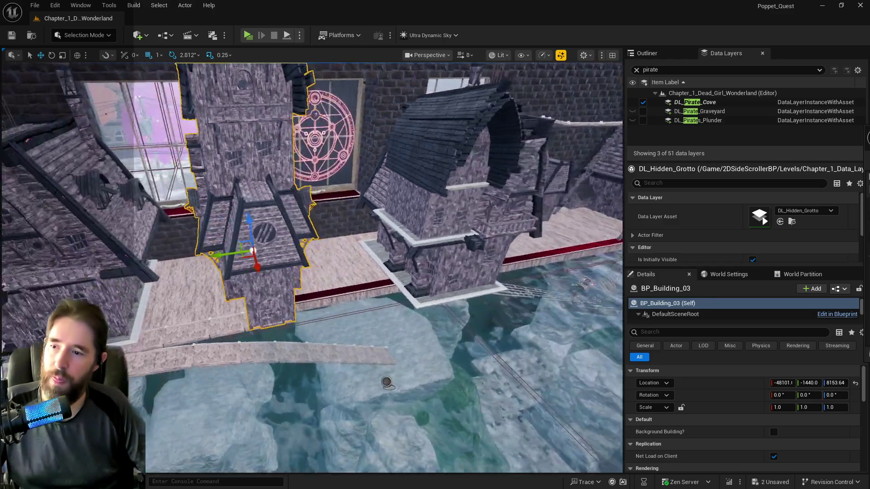
key(e)
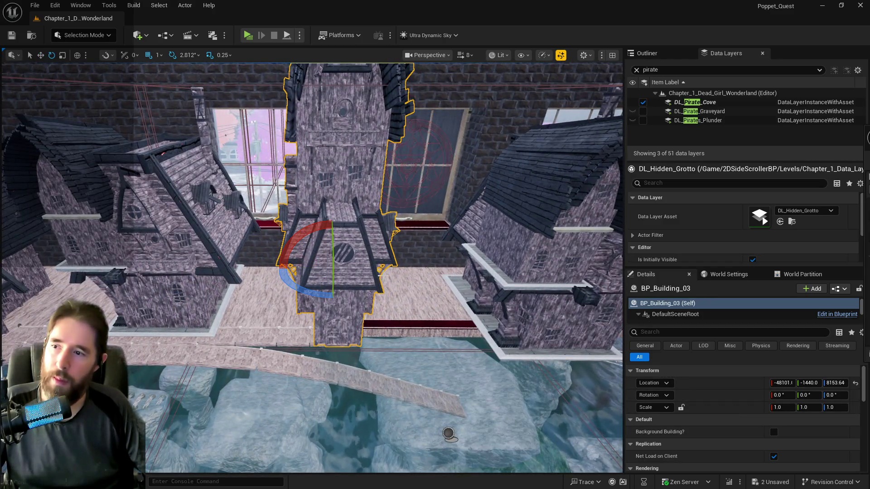
drag(329, 245, 330, 261)
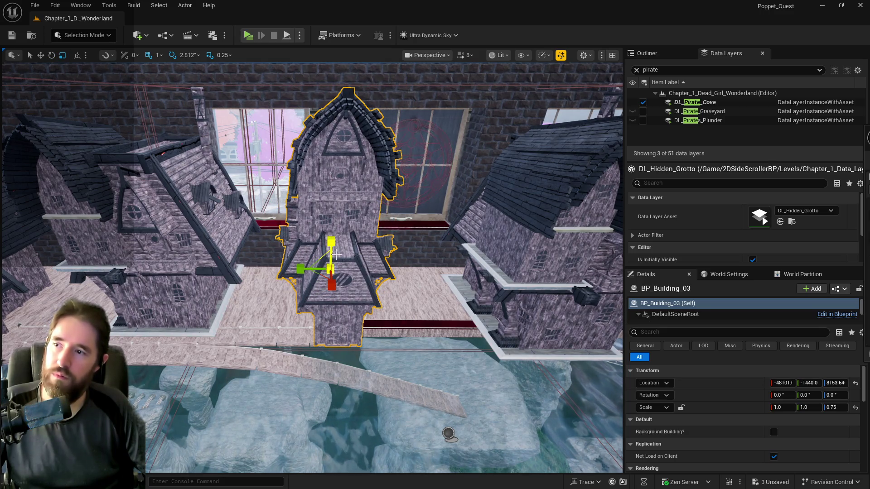
mouse_move(468, 356)
mouse_down()
mouse_move(451, 342)
mouse_move(460, 331)
mouse_move(455, 346)
mouse_move(457, 333)
mouse_move(310, 349)
mouse_up()
key(ctrl+z)
key(ctrl+z)
key(f)
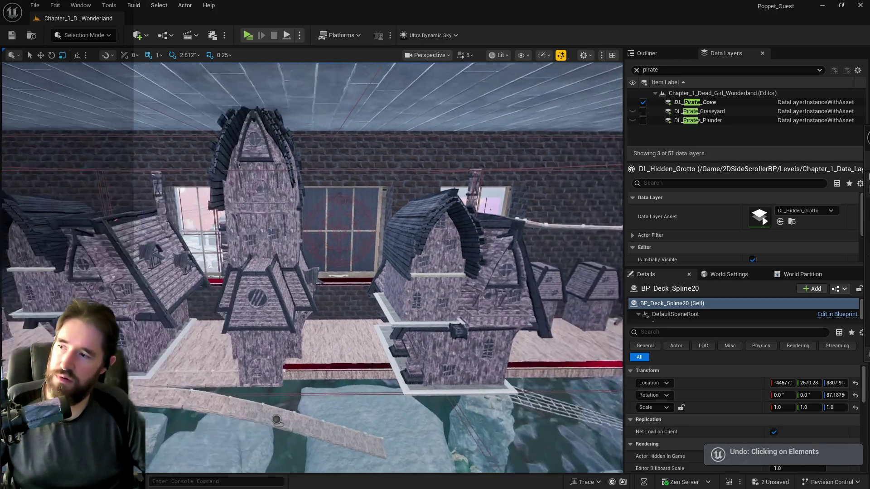
right_click(416, 317)
key(ctrl+s)
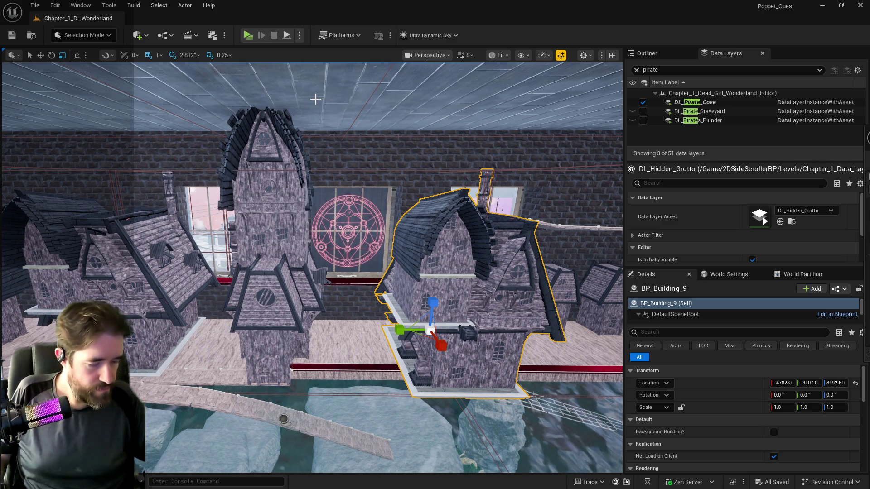
Select the SM_Safari_Sallys_Room_Wall2 hedge wall and pull back to view the doorways
mouse_move(316, 99)
mouse_down()
mouse_move(281, 104)
mouse_move(286, 68)
mouse_move(297, 113)
mouse_up()
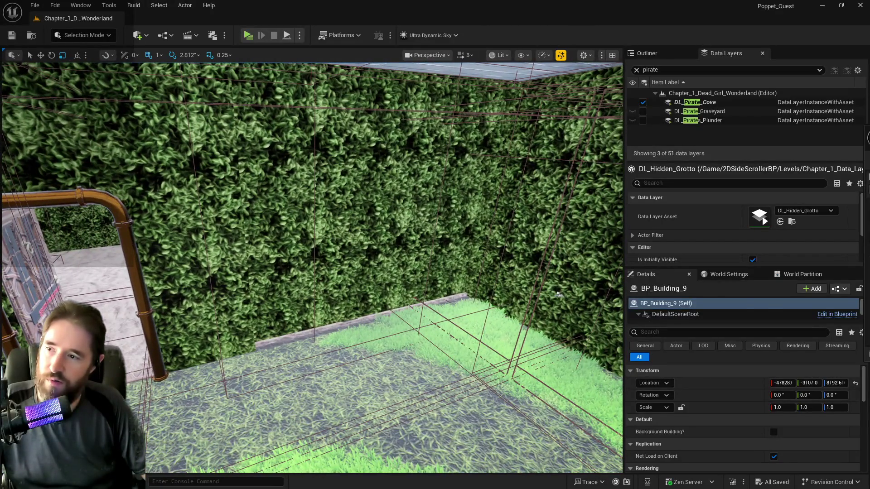
click(558, 294)
mouse_move(312, 267)
mouse_down()
mouse_move(313, 295)
mouse_move(272, 272)
mouse_move(271, 245)
mouse_move(254, 240)
mouse_move(254, 190)
mouse_move(245, 181)
mouse_up()
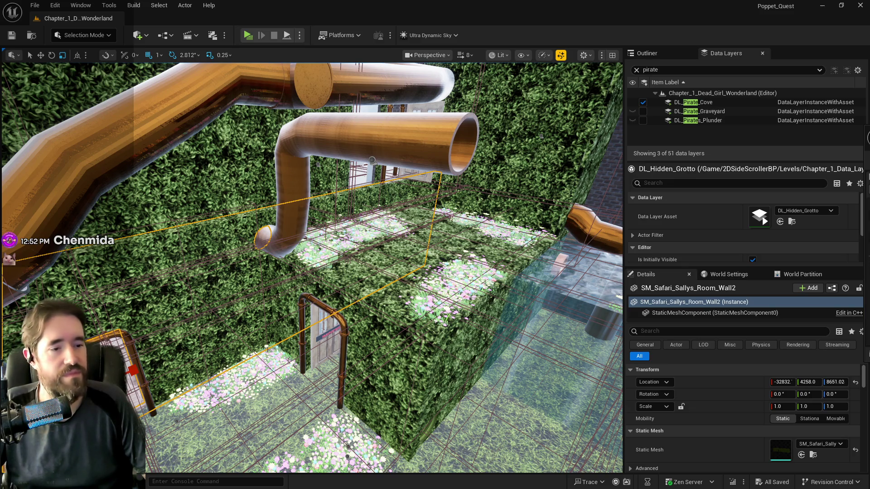
key(w)
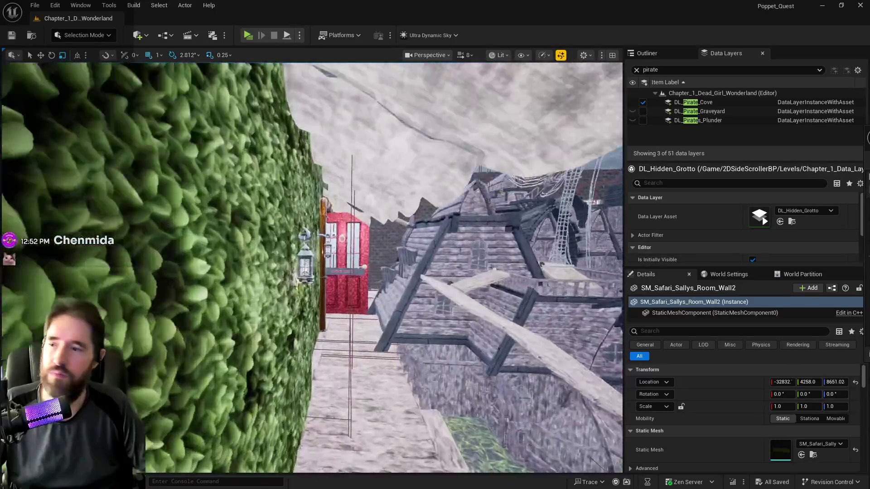
key(a)
click(394, 267)
key(f)
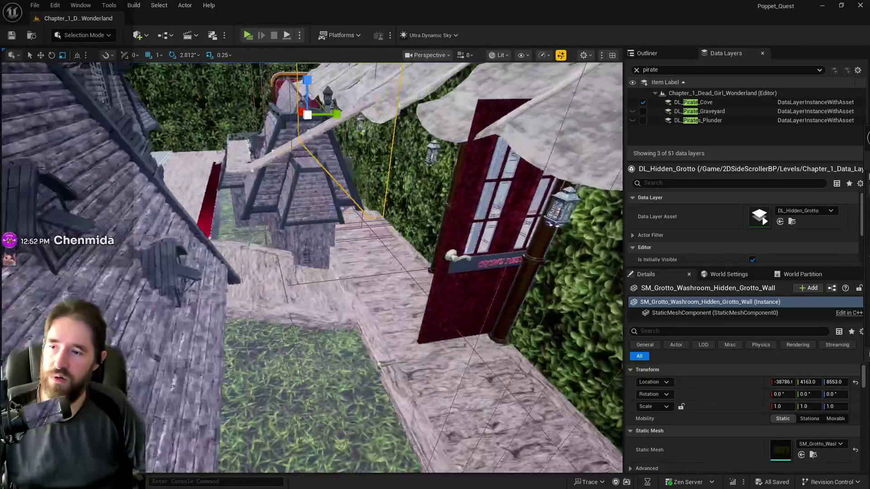
key(s)
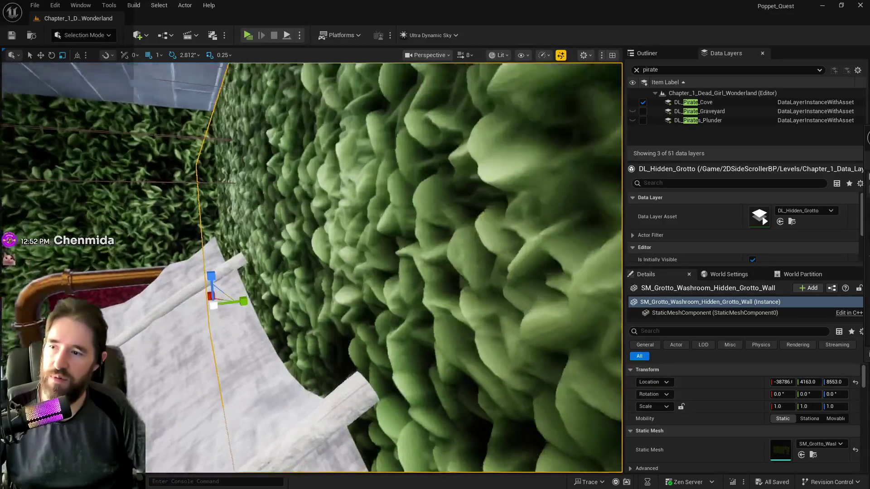
key(s)
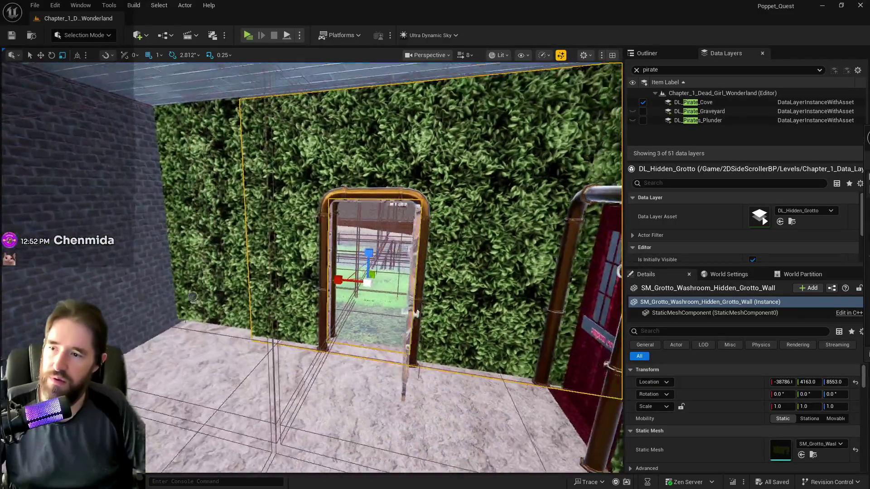
key(a)
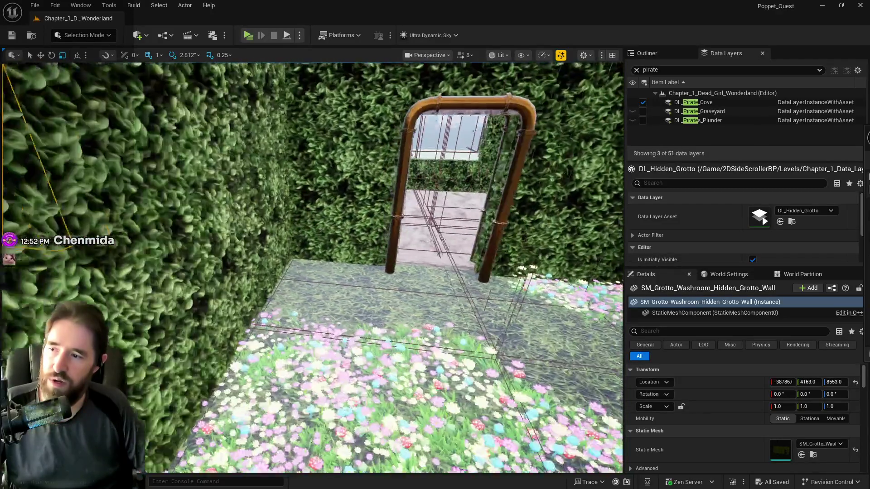
key(w)
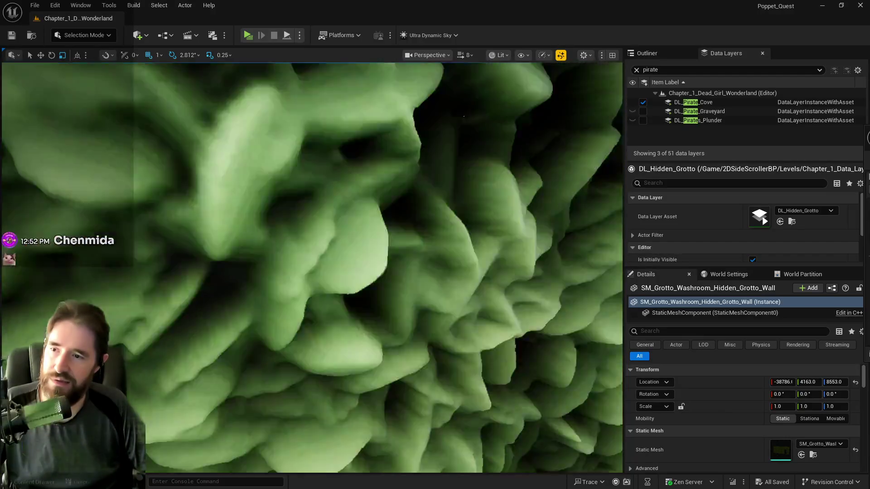
key(w)
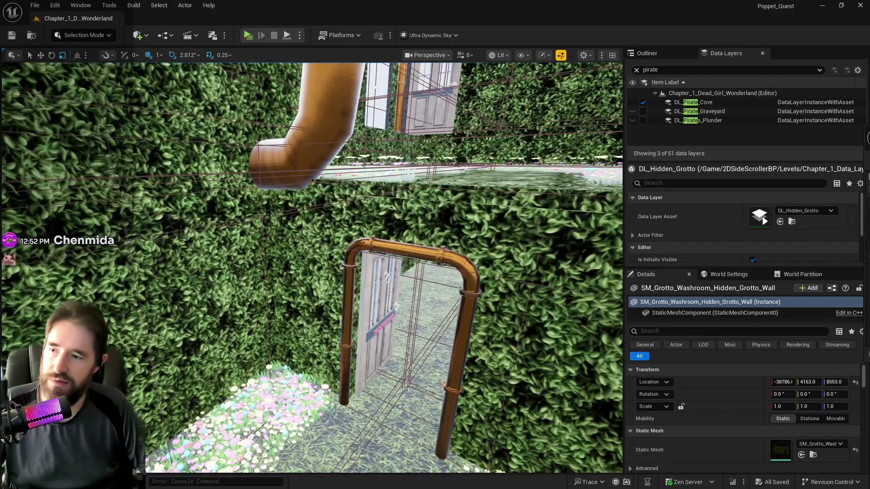
key(a)
key(d)
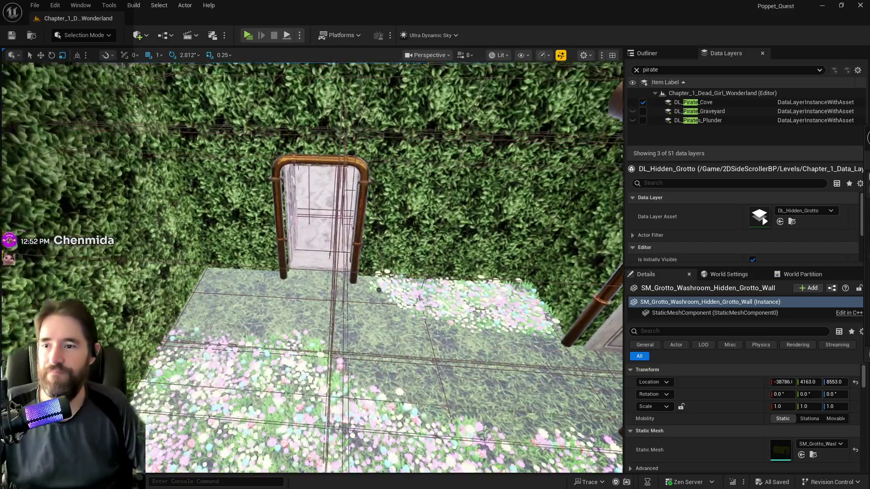
click(290, 317)
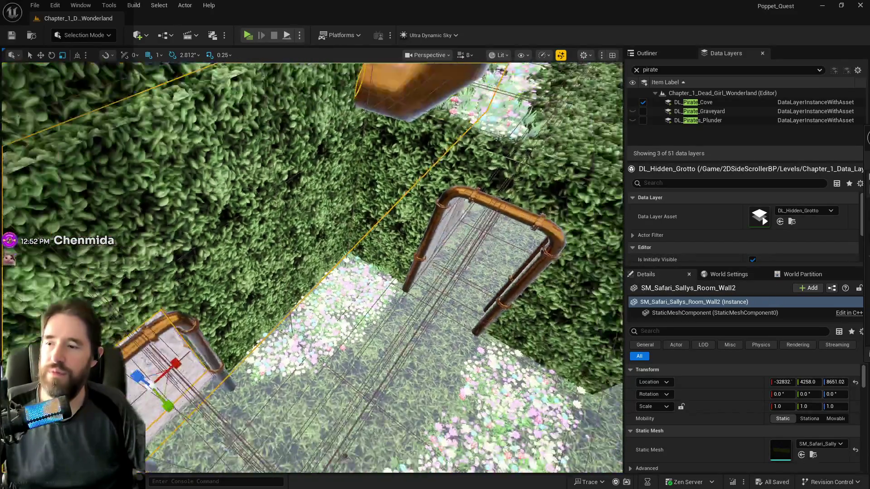
key(a)
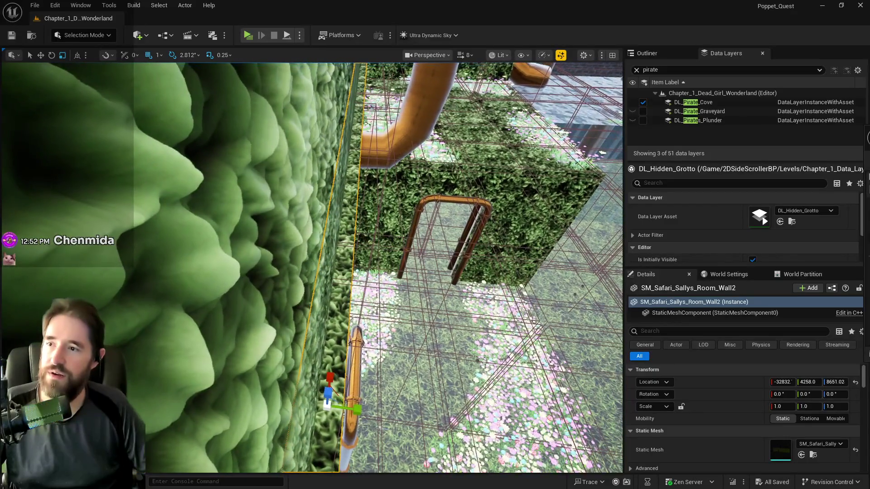
key(w)
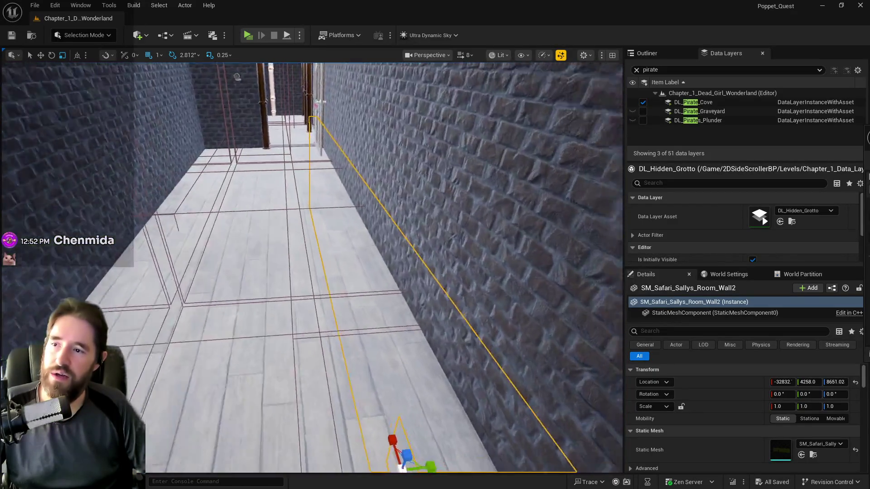
key(d)
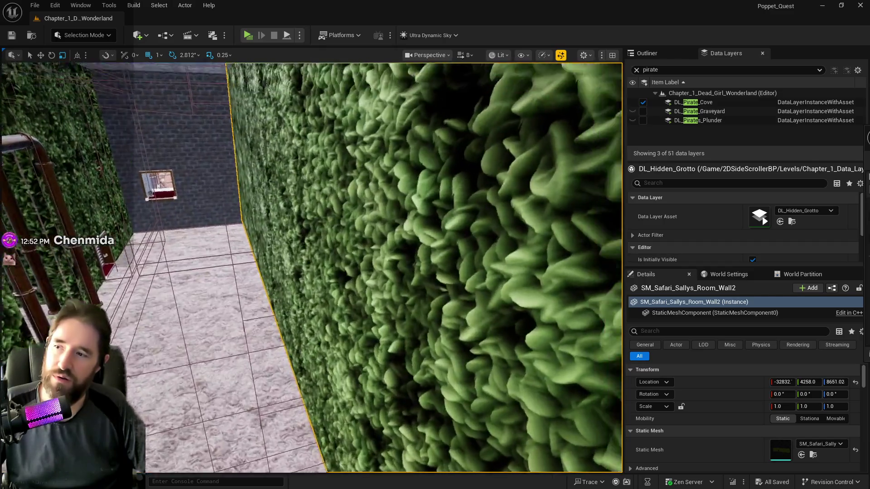
key(f)
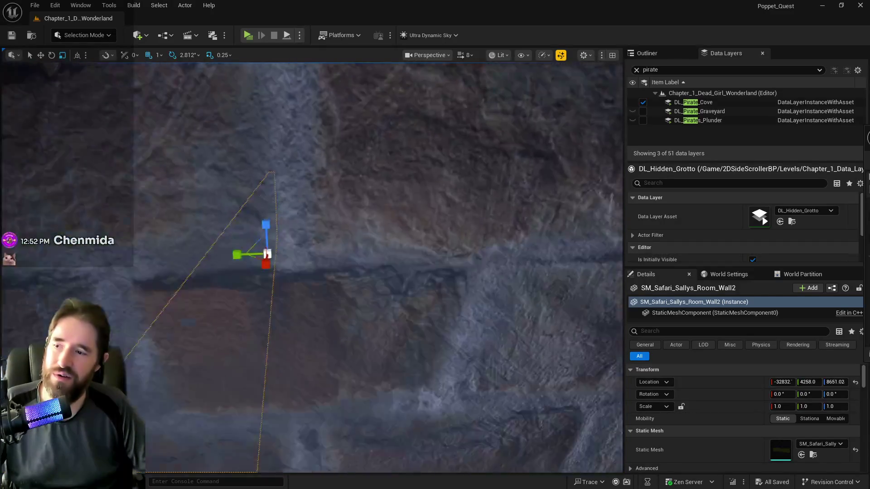
key(s)
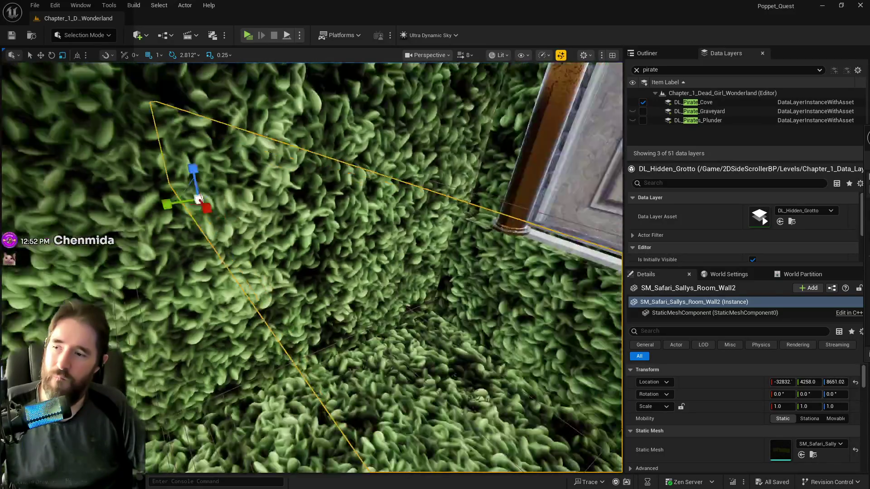
key(w)
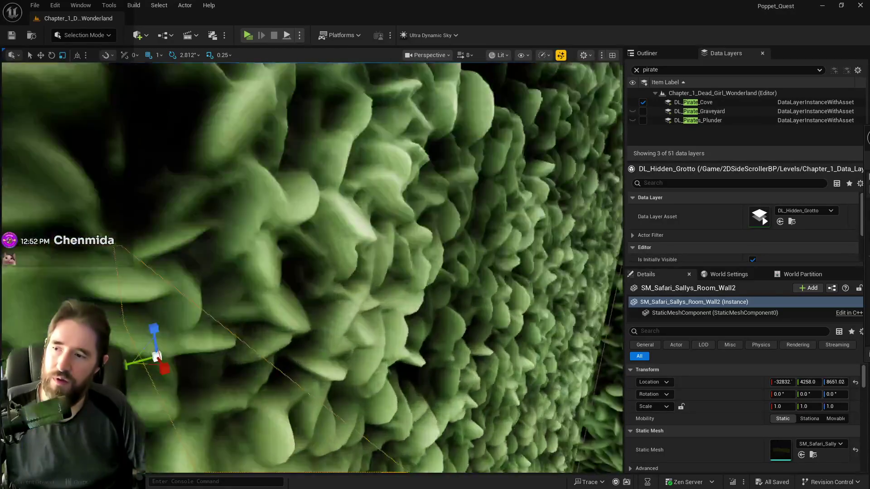
key(s)
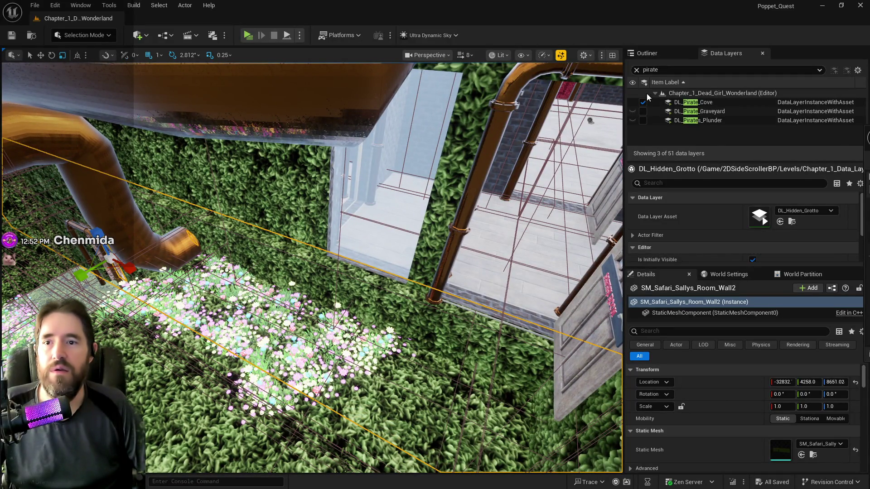
Filter Data Layers for 'stor' and make DL_Storage_Room visible
click(636, 70)
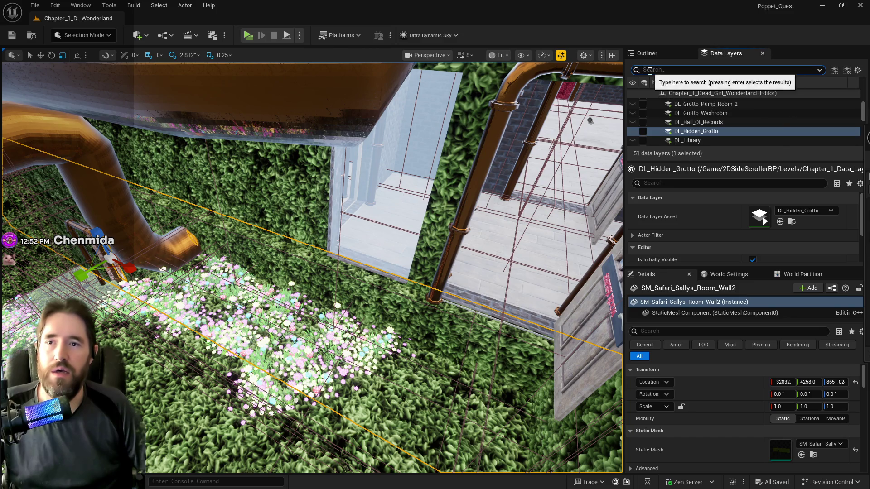
text(stor)
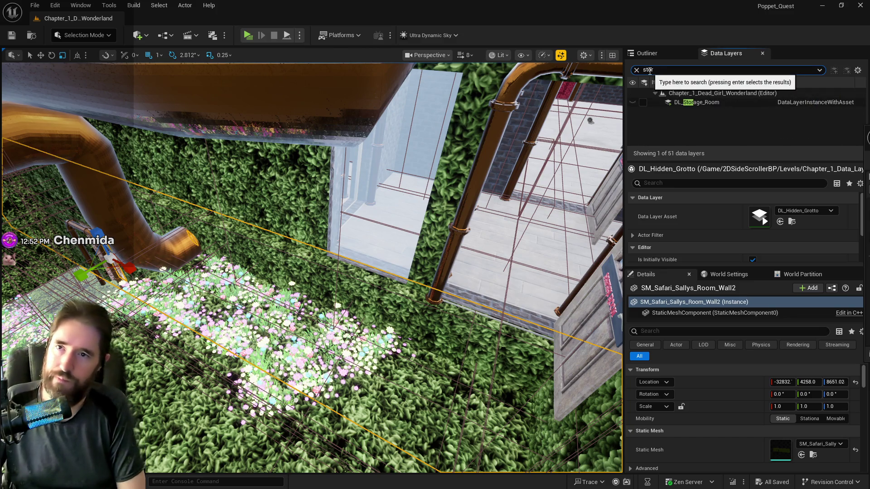
click(643, 102)
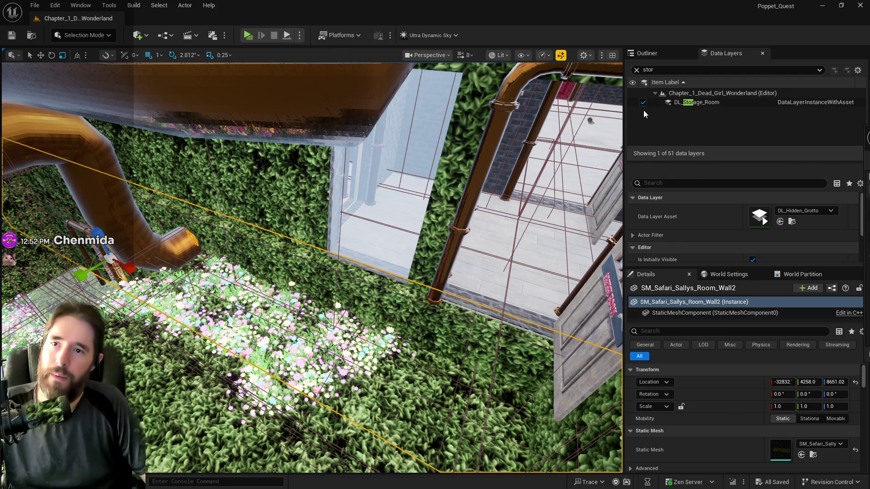
Search 'control', make DL_Control_Room visible, then clear the filter
click(650, 70)
text(ccontro)
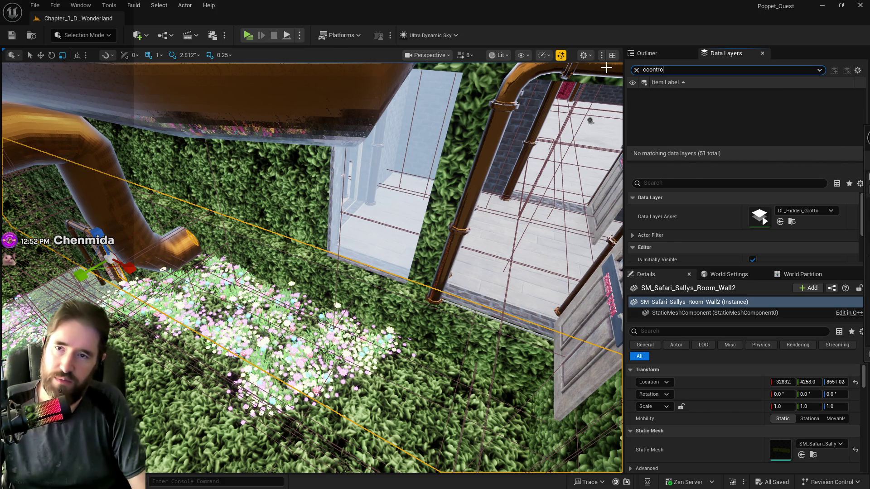
text(l)
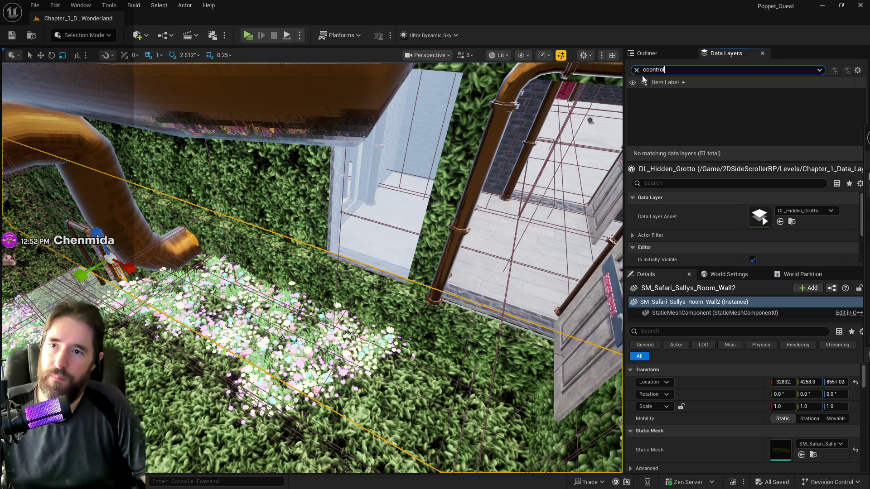
click(645, 69)
key(BackSpace)
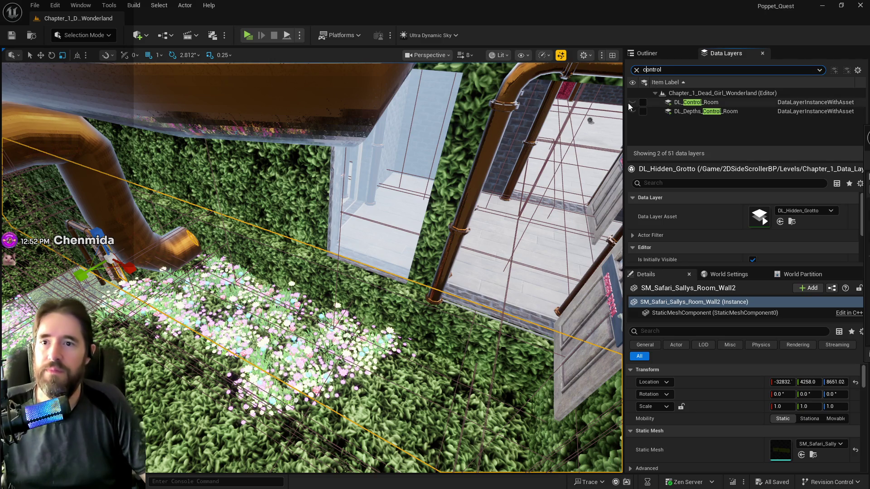
click(643, 102)
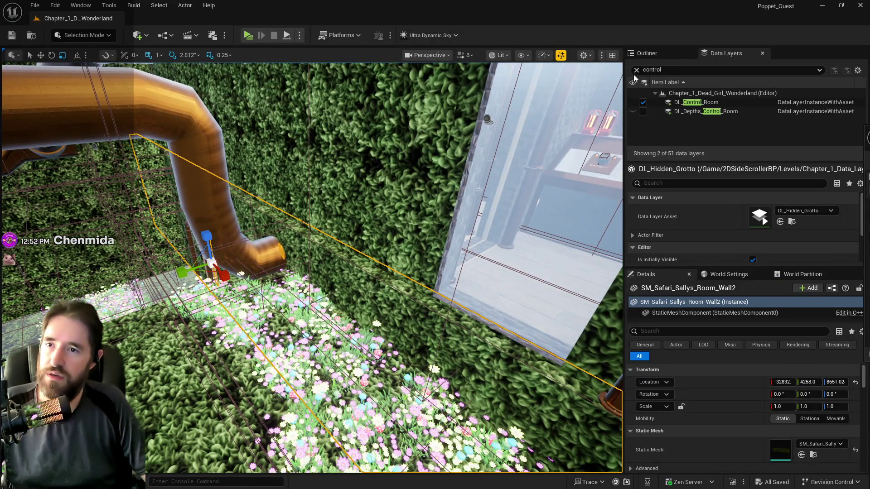
click(635, 71)
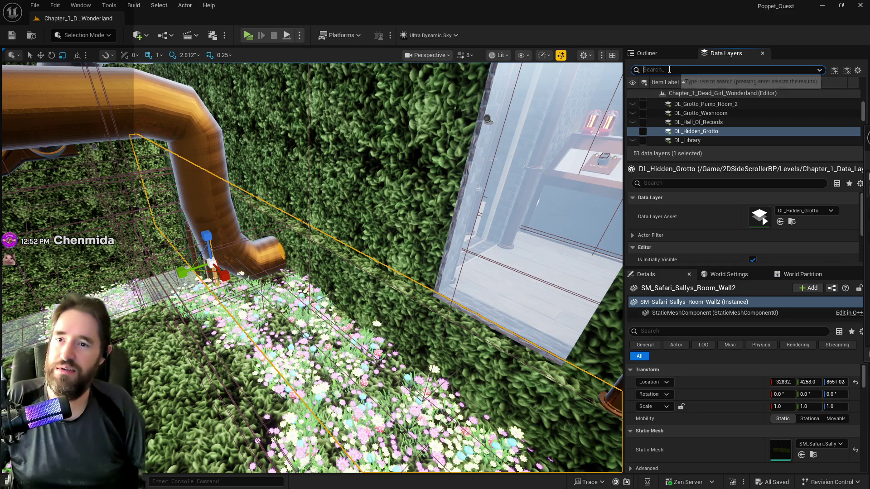
Filter Data Layers for 'safari' and make DL_Safari_Room visible
text(safari)
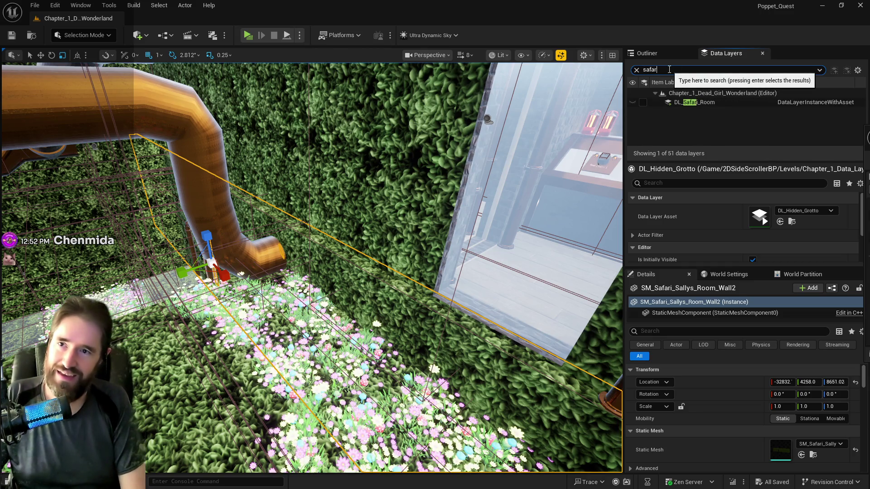
click(643, 104)
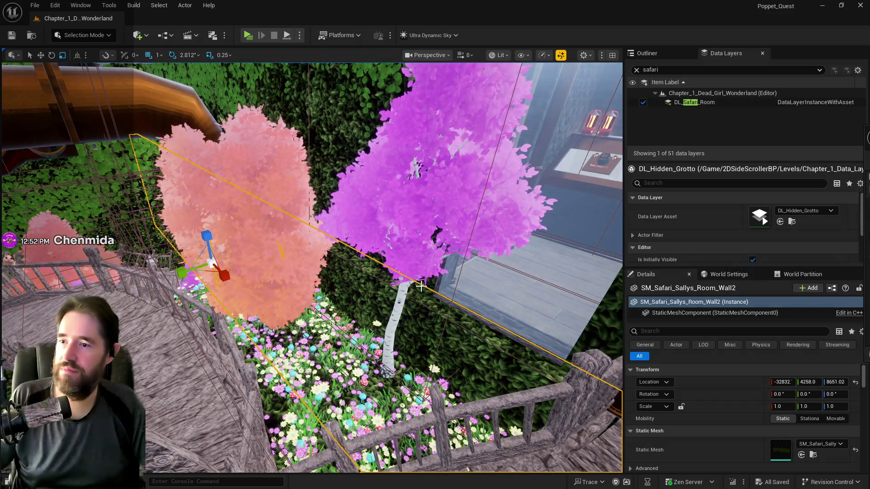
scroll(430, 255, up, 5)
Move the pink birch tree SM_TreeBirch_43 along its Y axis to 4875
mouse_move(311, 267)
mouse_down()
mouse_move(326, 262)
mouse_move(317, 272)
mouse_move(290, 263)
mouse_up()
click(370, 174)
key(f)
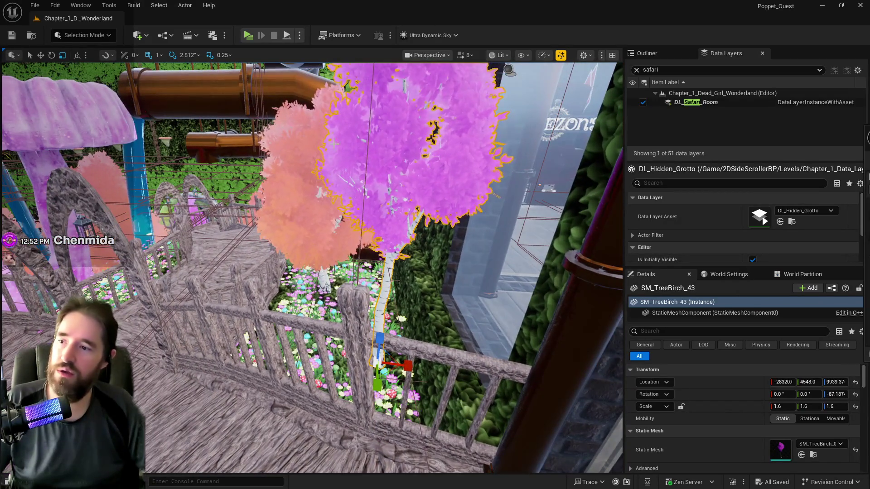
key(w)
drag(347, 362, 294, 357)
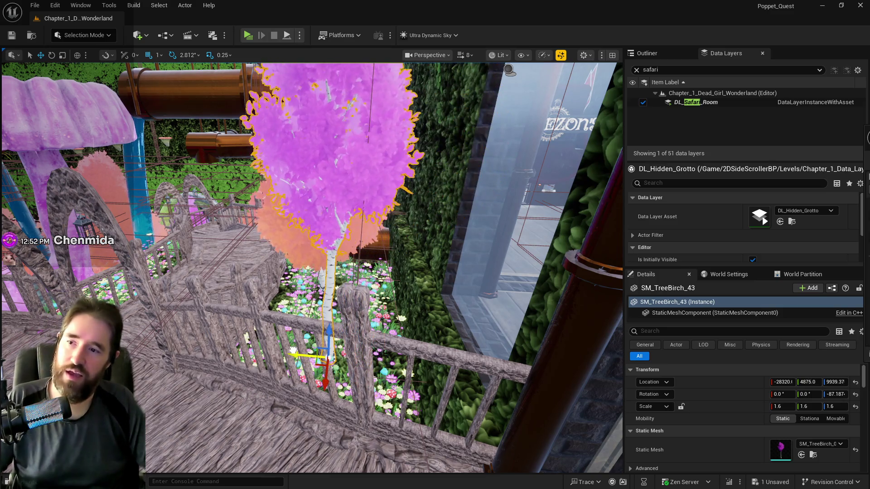
click(436, 243)
Multi-select the Control Room's walls, pillars and door in the viewport
ctrl+click(450, 259)
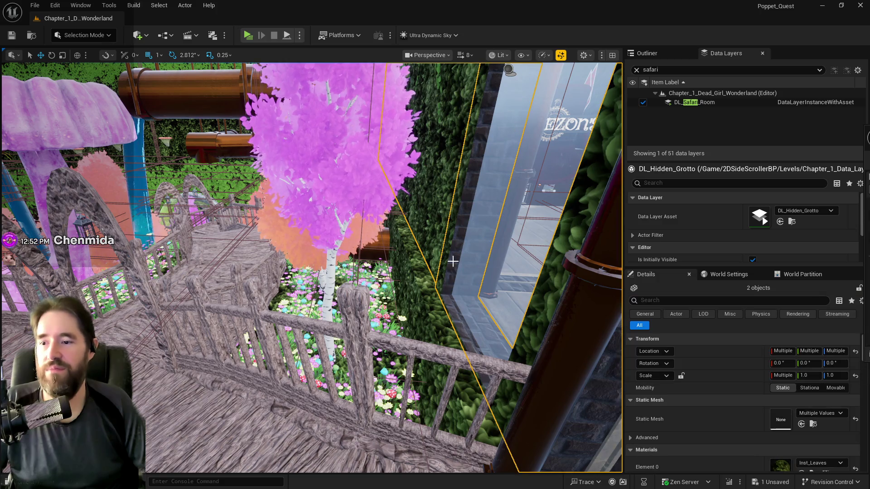
ctrl+click(479, 281)
key(w)
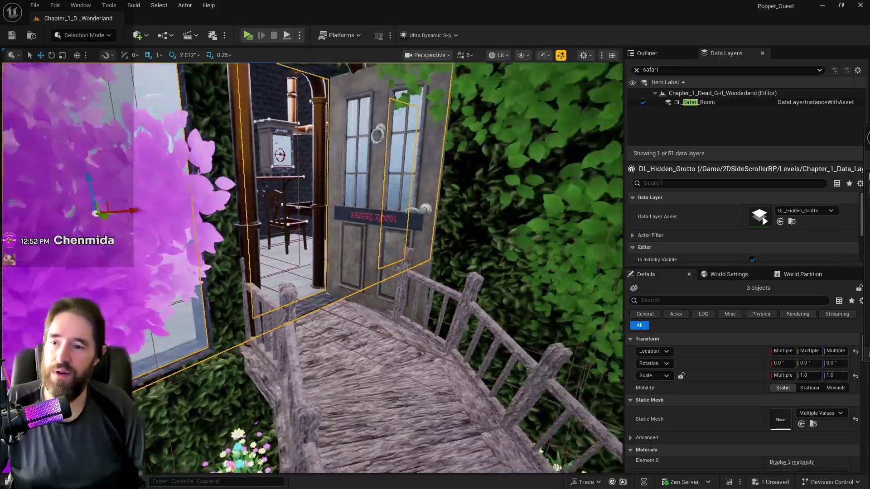
scroll(312, 268, down, 5)
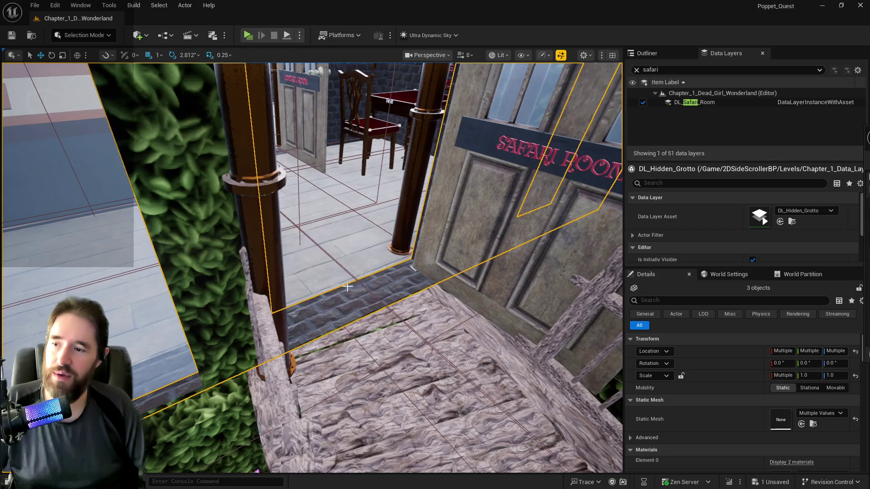
ctrl+click(347, 287)
right_click(336, 297)
drag(335, 297, 267, 294)
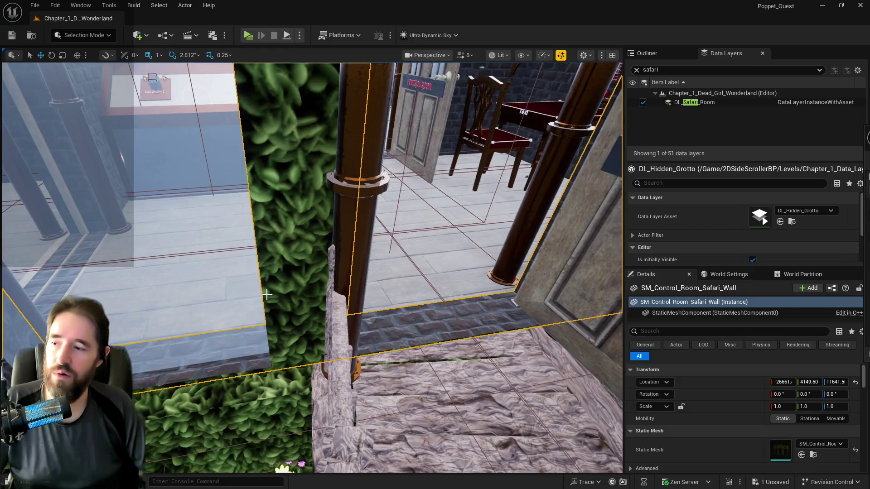
ctrl+click(503, 290)
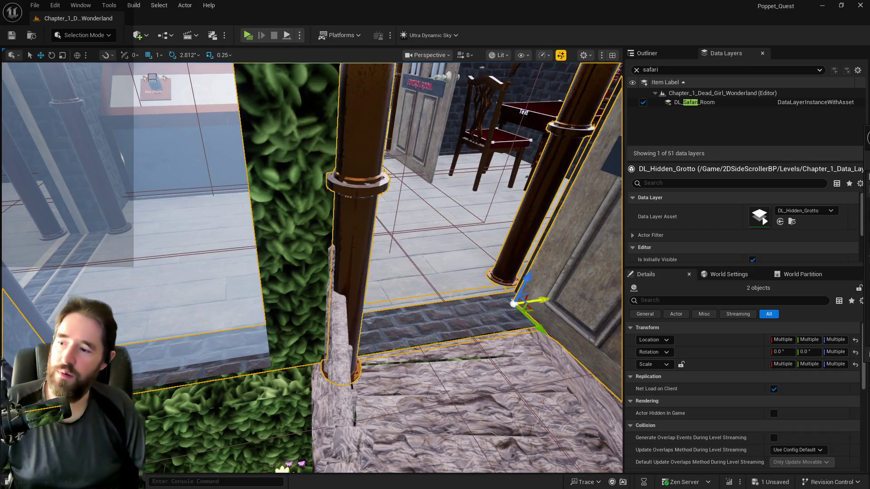
key(f)
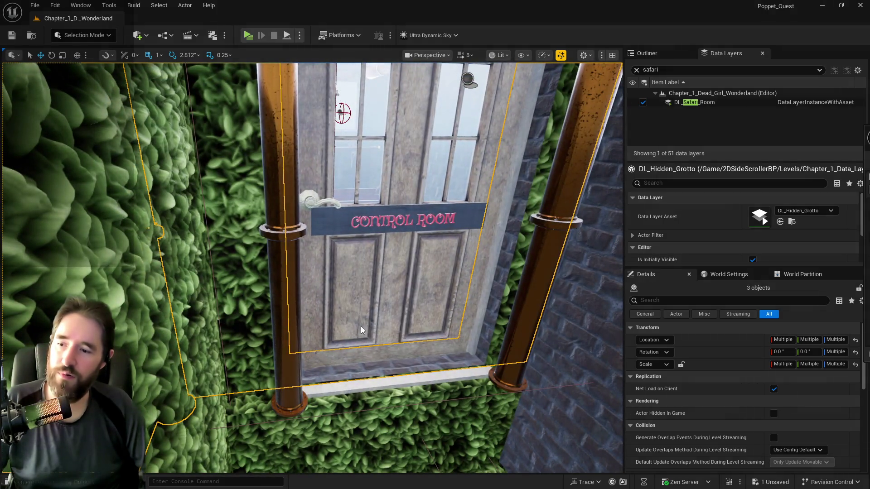
ctrl+click(362, 330)
Add the hedge to the selection and slide all five pieces sideways along Y
scroll(362, 330, up, 10)
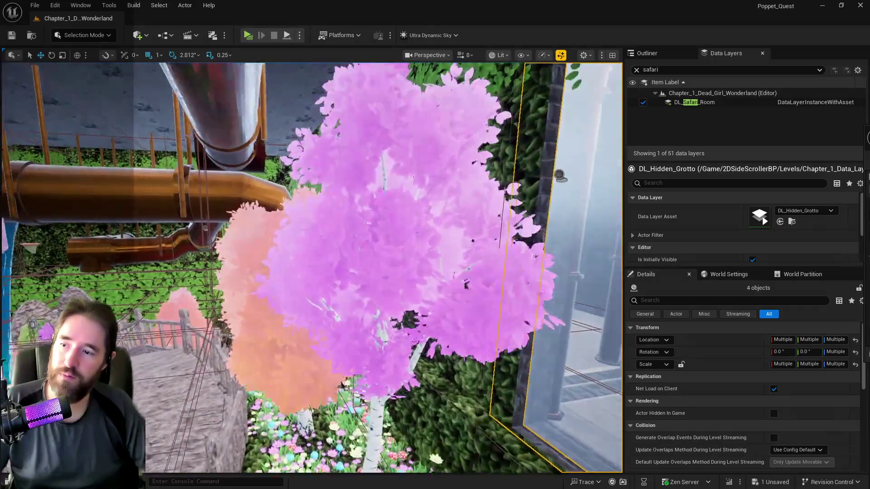
scroll(312, 268, up, 5)
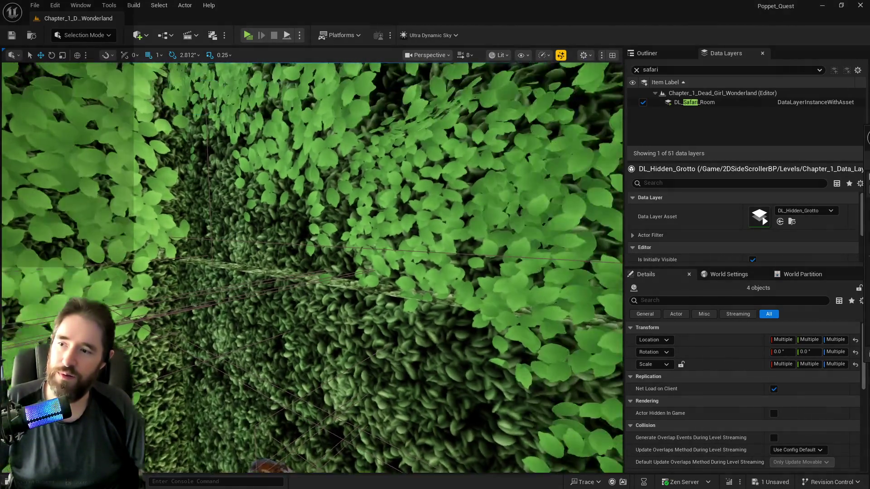
ctrl+click(312, 267)
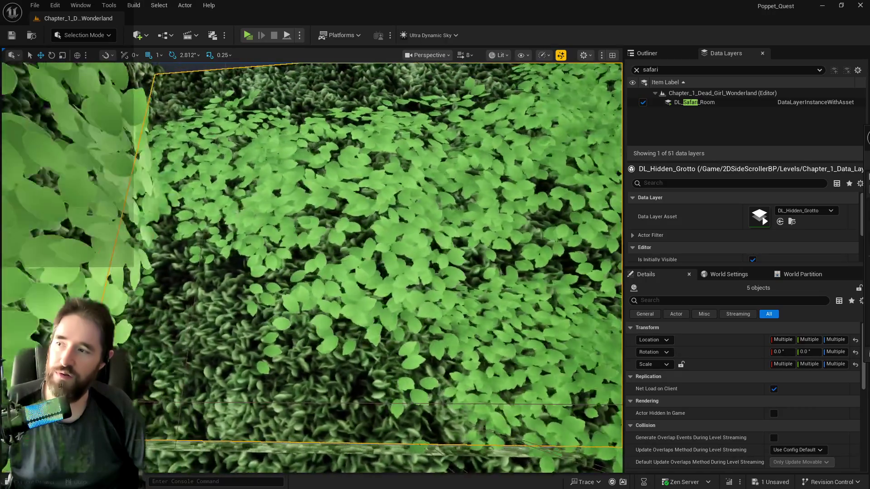
scroll(311, 267, down, 5)
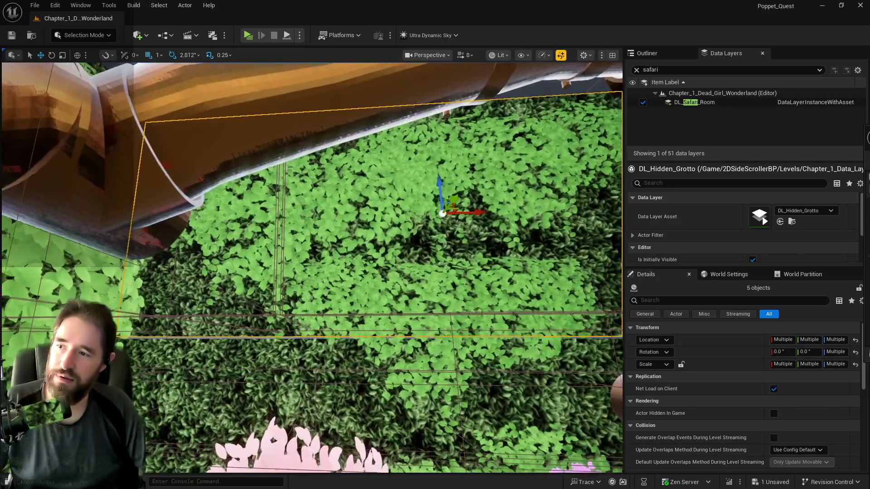
scroll(190, 205, up, 3)
ctrl+click(190, 206)
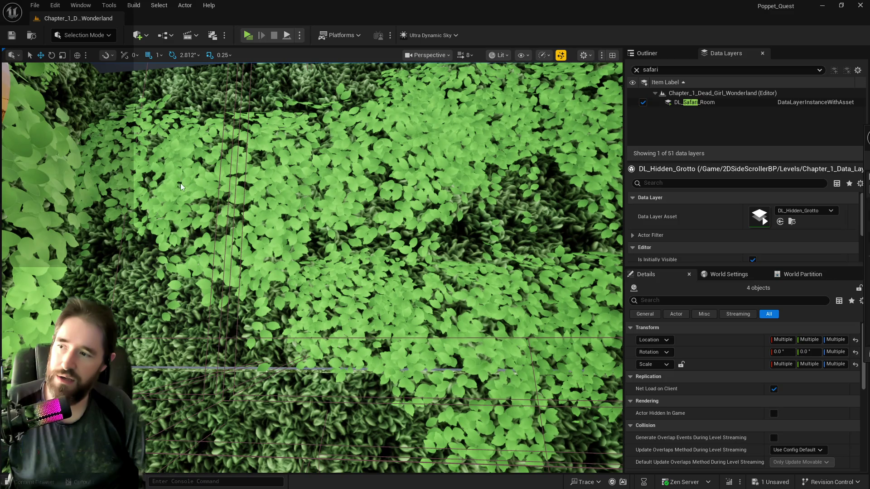
ctrl+click(180, 187)
scroll(181, 186, down, 5)
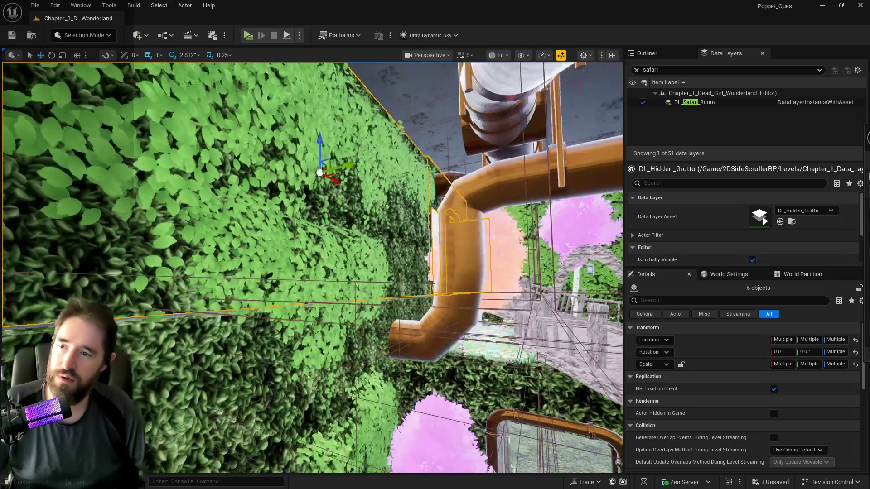
scroll(181, 186, up, 3)
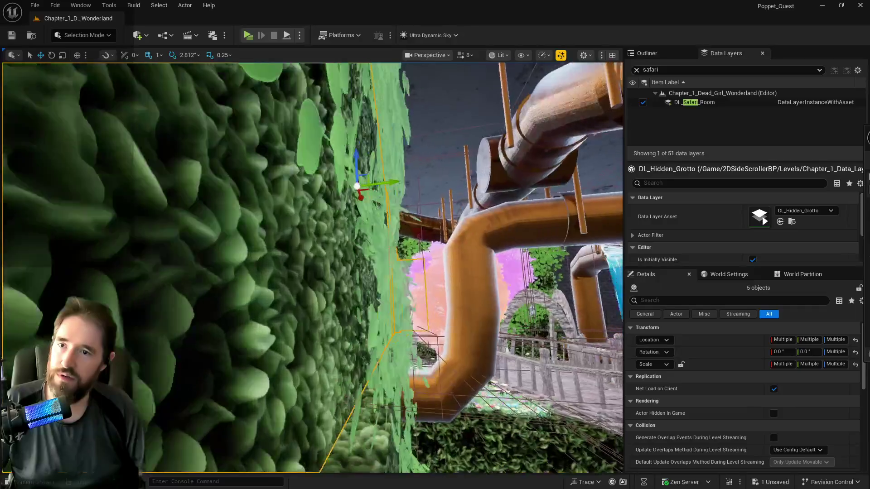
scroll(181, 187, up, 2)
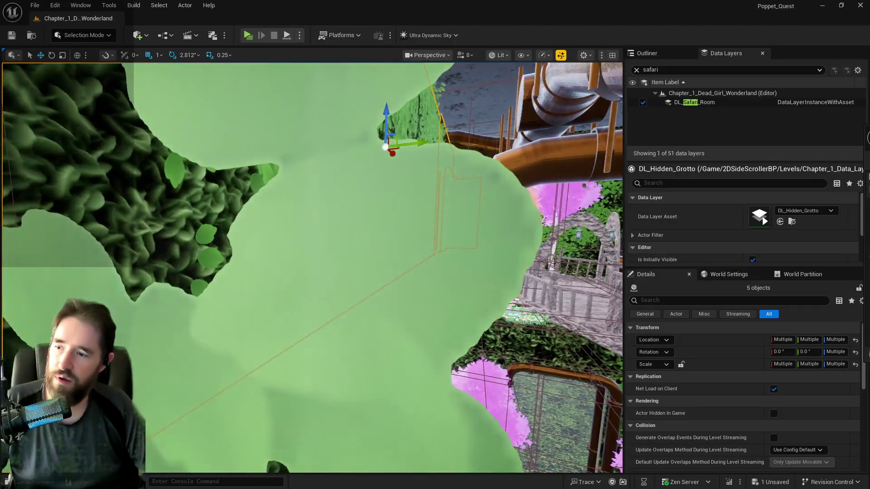
scroll(354, 168, down, 5)
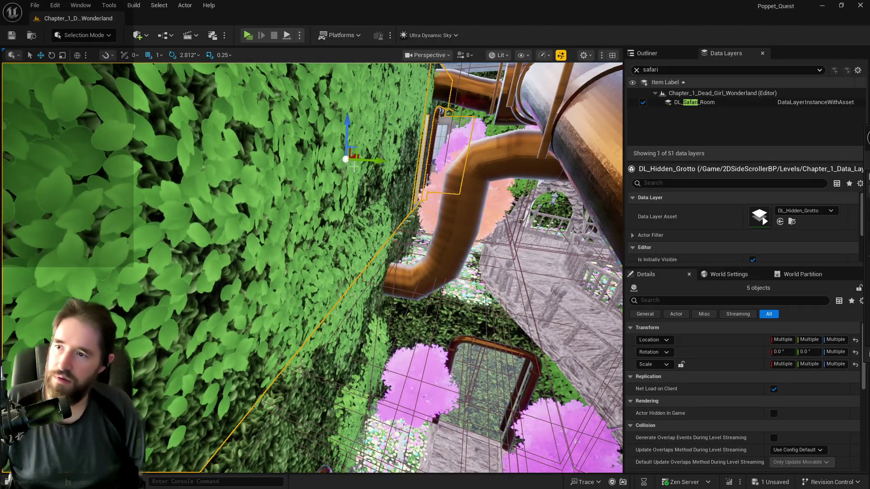
drag(380, 160, 395, 161)
Select the large vines SM_Vines_Large_22, _24 and others, and shift them along Y
click(338, 170)
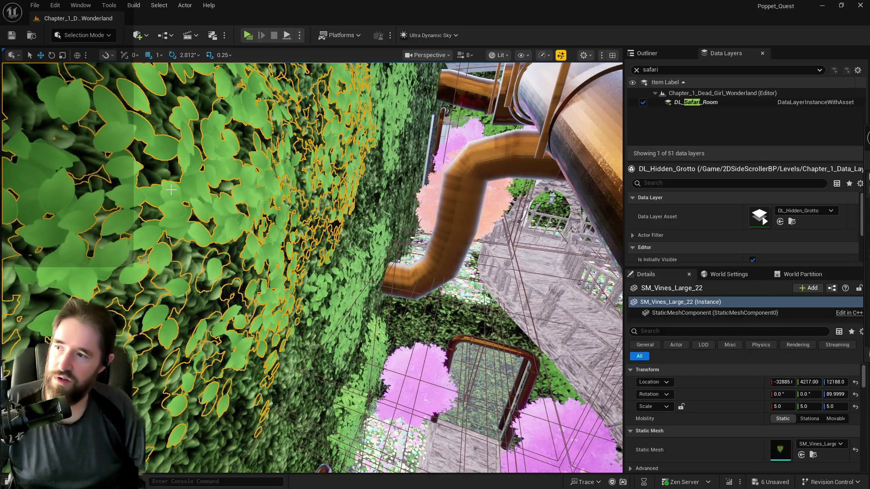
scroll(338, 170, up, 5)
scroll(338, 171, down, 3)
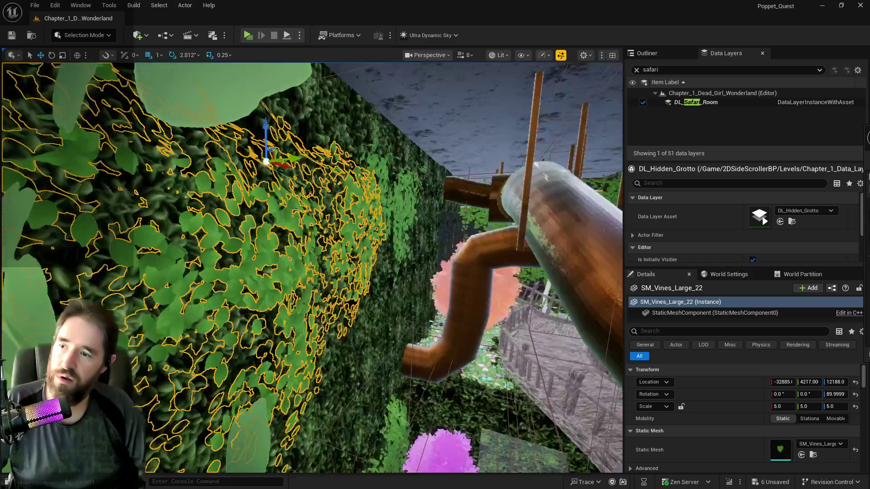
scroll(349, 174, down, 3)
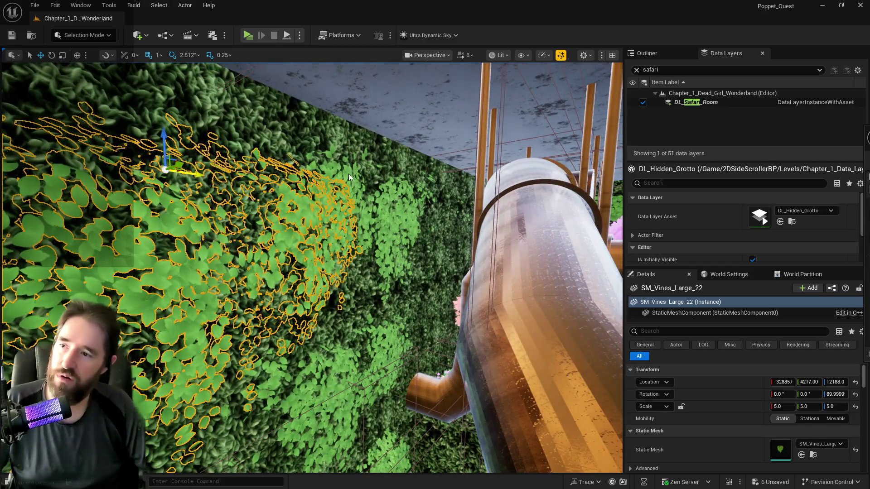
ctrl+click(351, 174)
ctrl+click(357, 177)
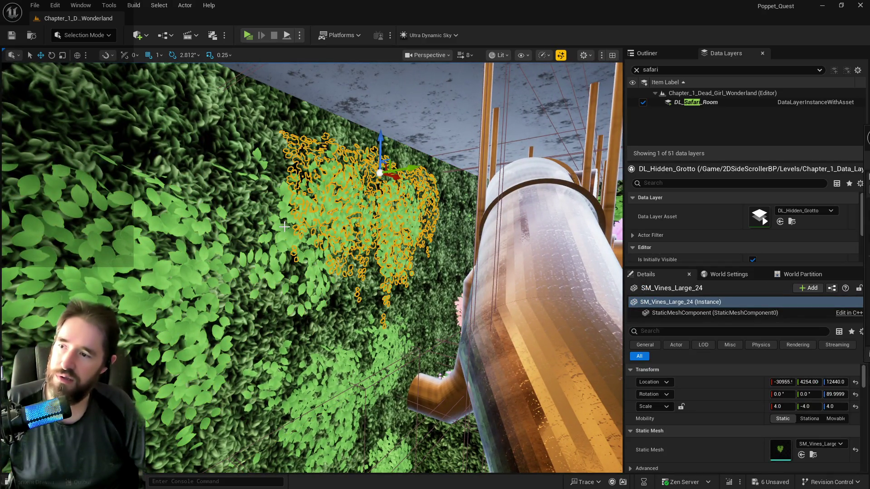
ctrl+click(285, 227)
scroll(284, 227, up, 3)
mouse_move(328, 134)
mouse_down()
mouse_move(349, 157)
mouse_move(366, 147)
mouse_move(376, 156)
mouse_move(335, 181)
mouse_move(376, 163)
mouse_move(375, 174)
mouse_move(397, 168)
mouse_up()
Move SM_Vines_Large_25 along Y to 4416.0 and save the level
click(377, 158)
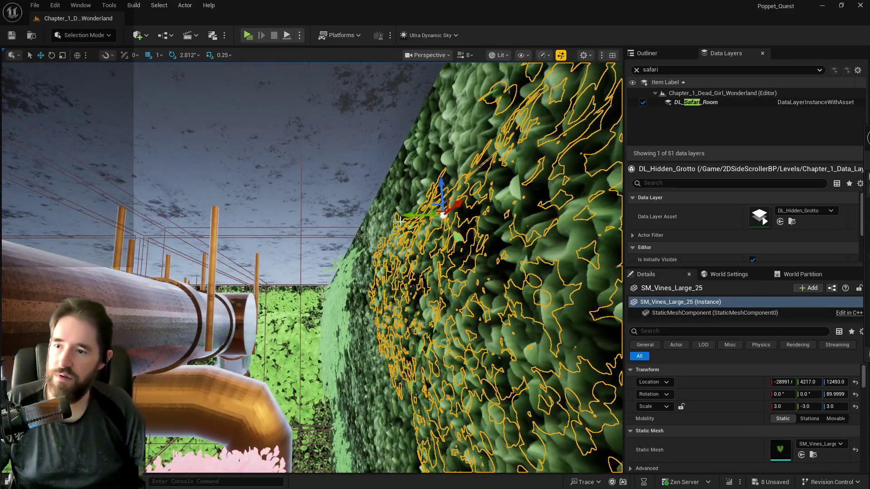
mouse_move(409, 214)
mouse_down()
mouse_move(378, 218)
mouse_move(377, 247)
mouse_up()
mouse_move(225, 164)
mouse_down()
mouse_move(204, 161)
mouse_move(205, 179)
mouse_move(205, 170)
mouse_move(218, 169)
mouse_up()
key(ctrl+s)
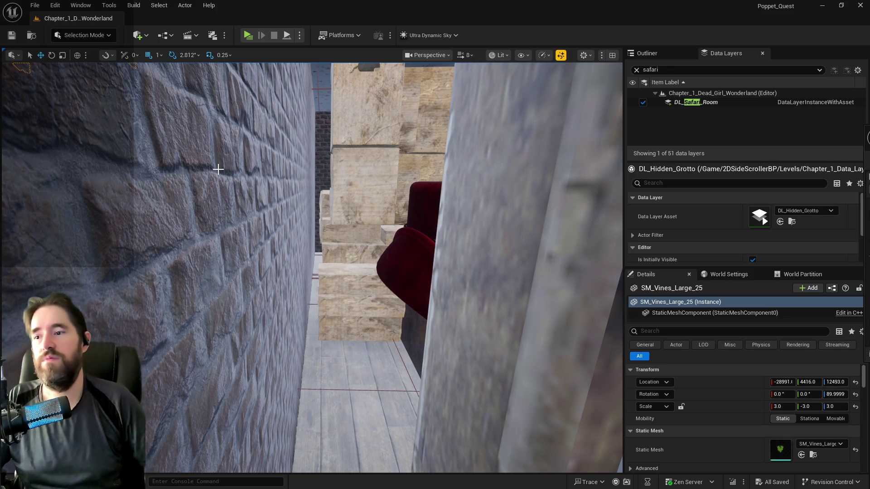
drag(218, 169, 261, 167)
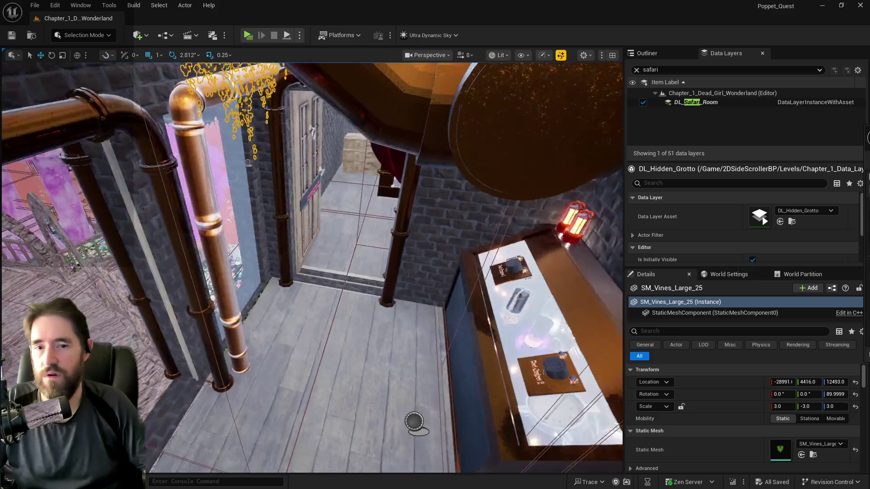
drag(313, 268, 304, 259)
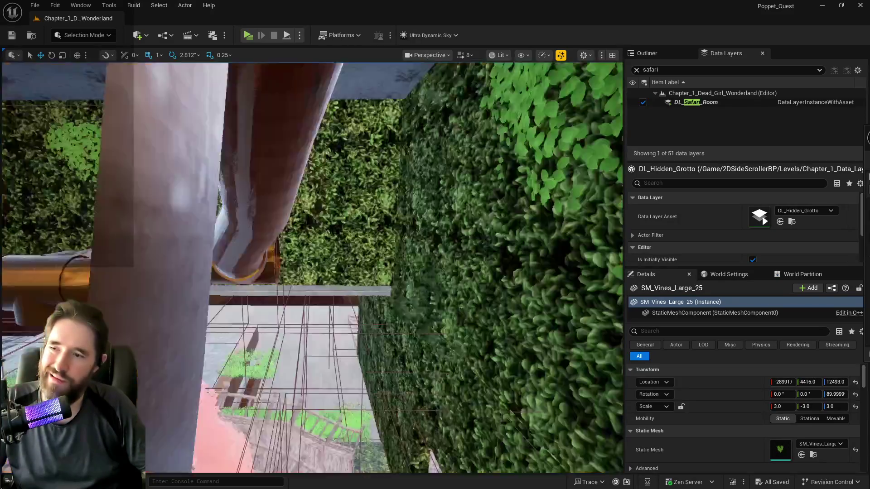
key(w)
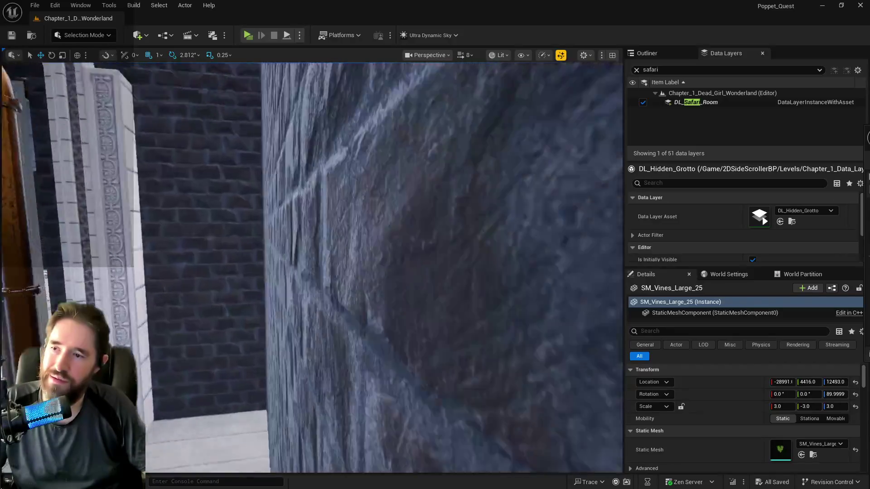
key(f)
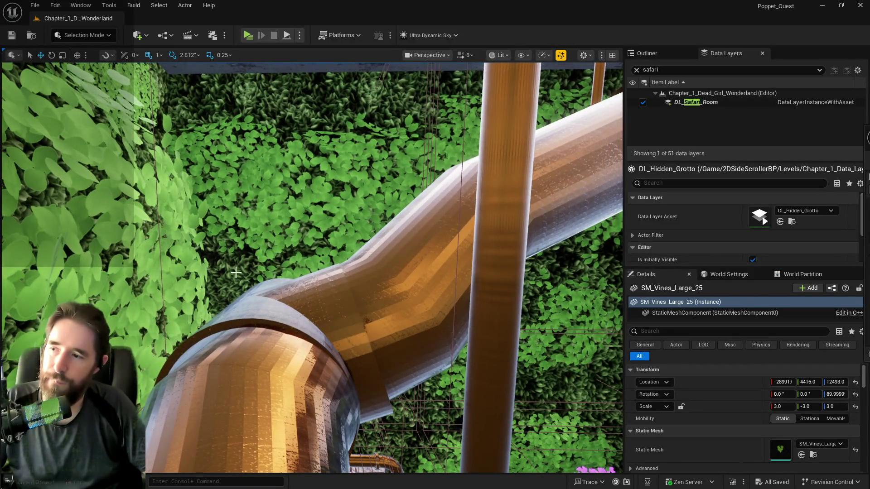
click(236, 273)
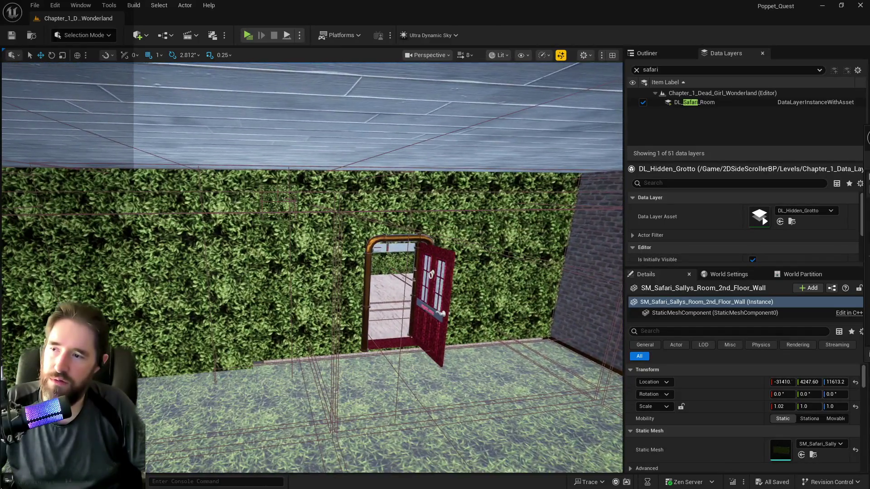
Fly through the red doorway, inspecting the grotto washroom and Crows Nest storage hedge walls
key(d)
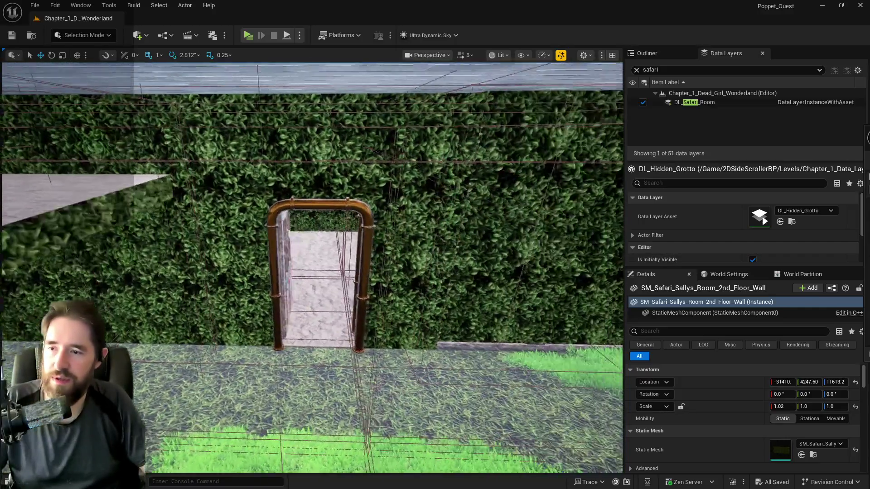
key(w)
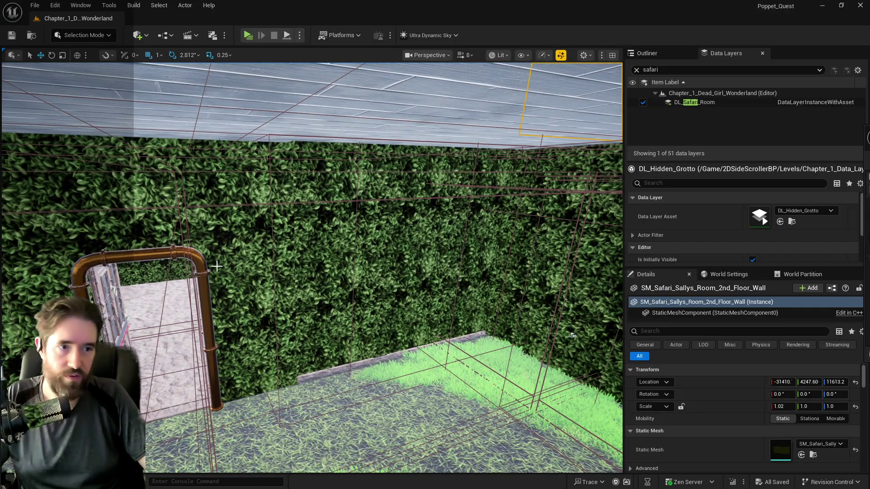
drag(329, 261, 196, 370)
click(196, 369)
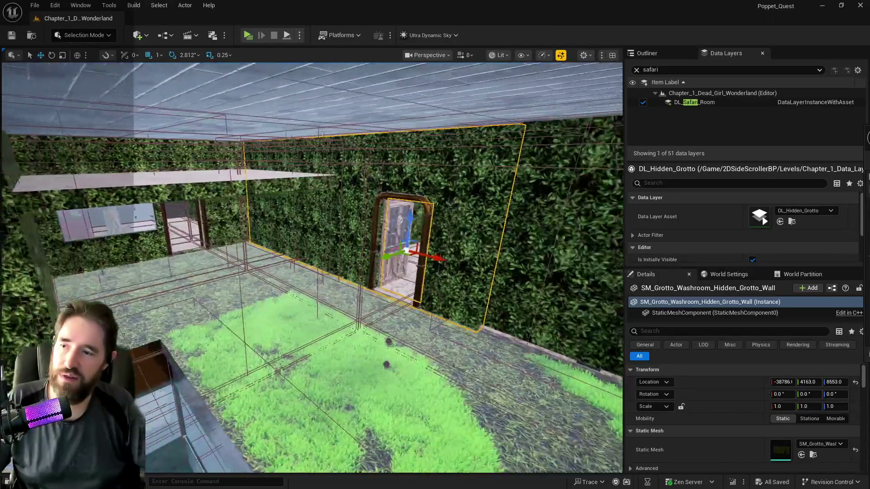
click(446, 277)
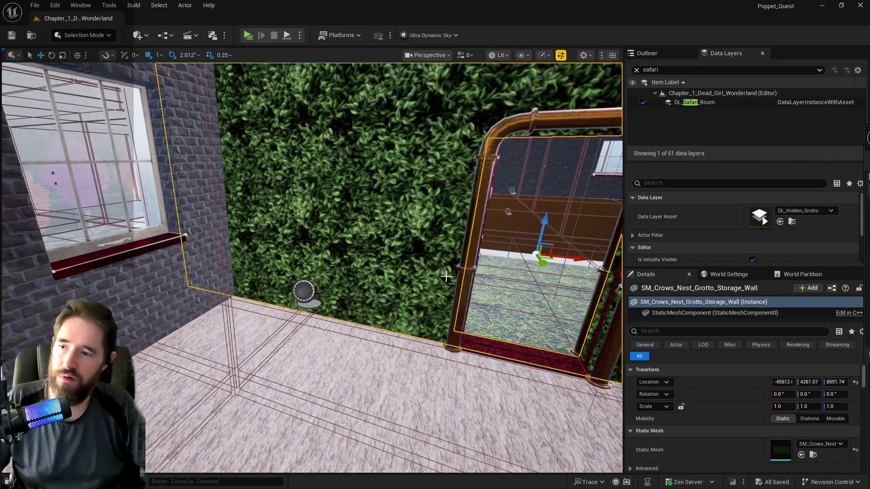
mouse_move(446, 277)
mouse_down()
mouse_move(435, 203)
mouse_move(480, 204)
mouse_move(473, 253)
mouse_up()
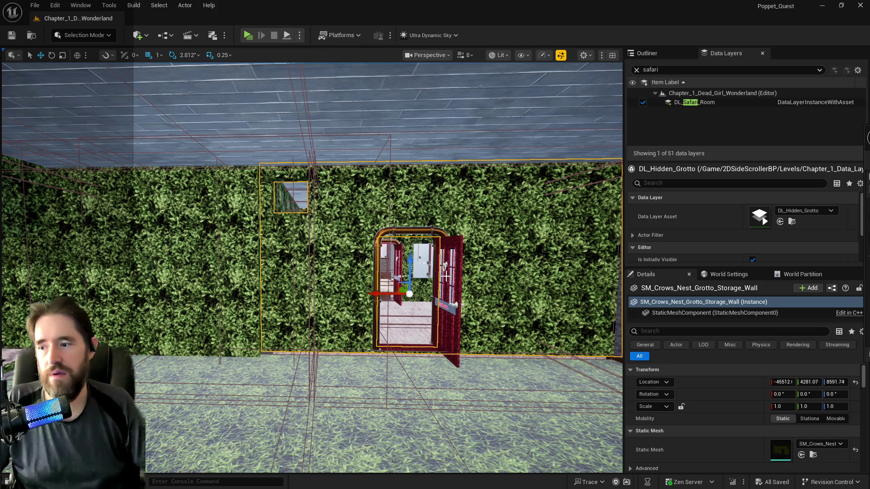
drag(413, 297, 442, 281)
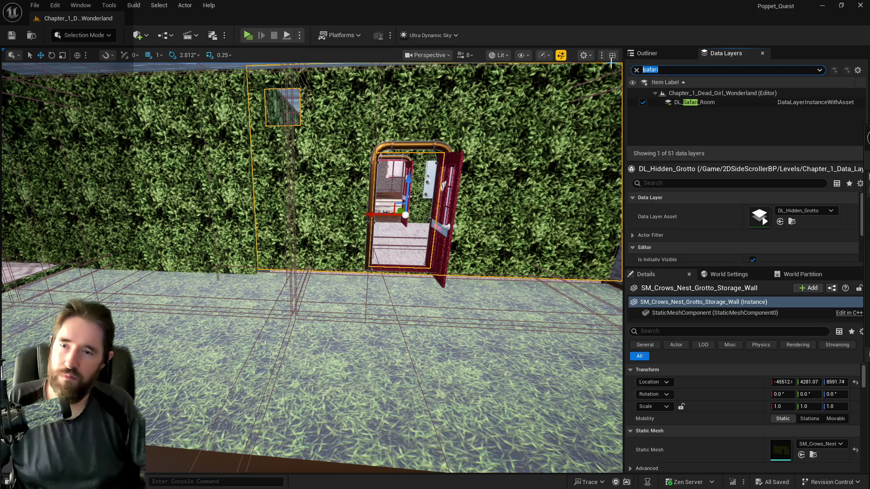
Load DL_Pirate_Cove via a 'pirate' search and fly to the hedge by the red door
text(pirate)
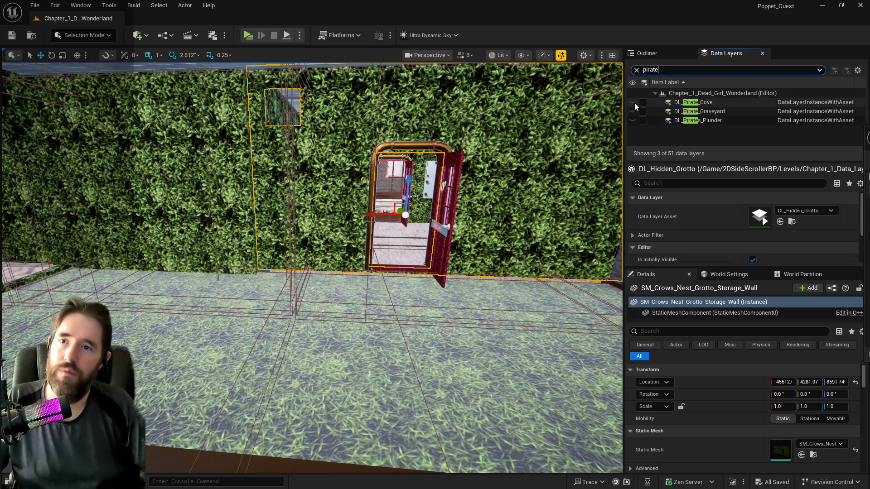
click(642, 103)
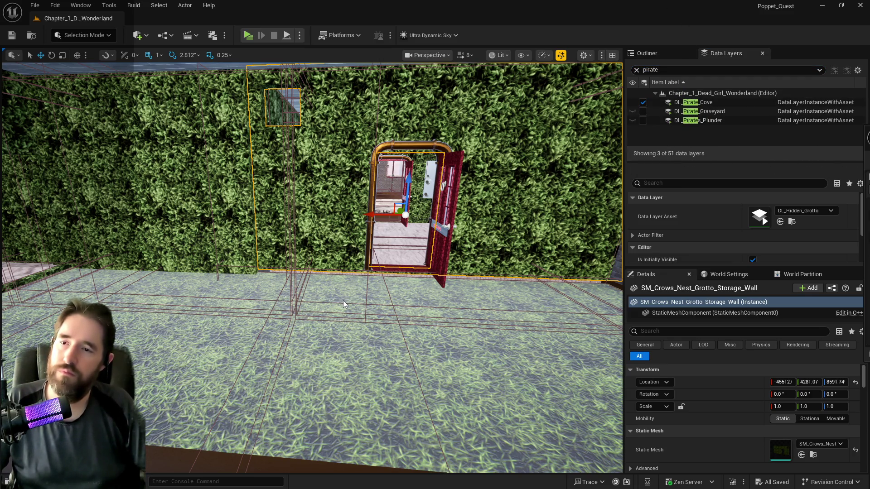
key(w)
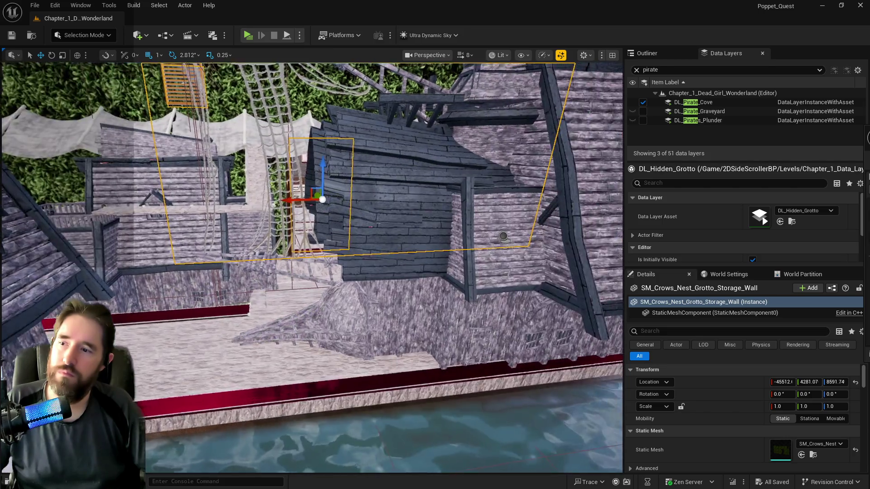
key(s)
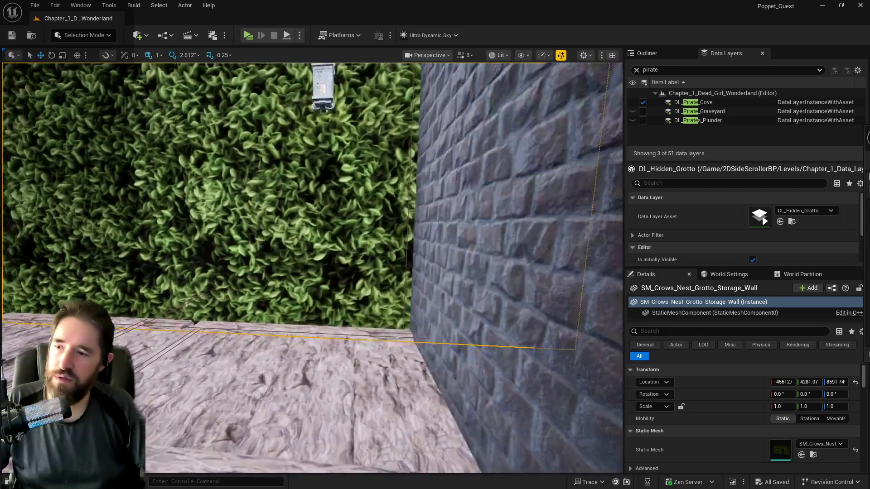
key(a)
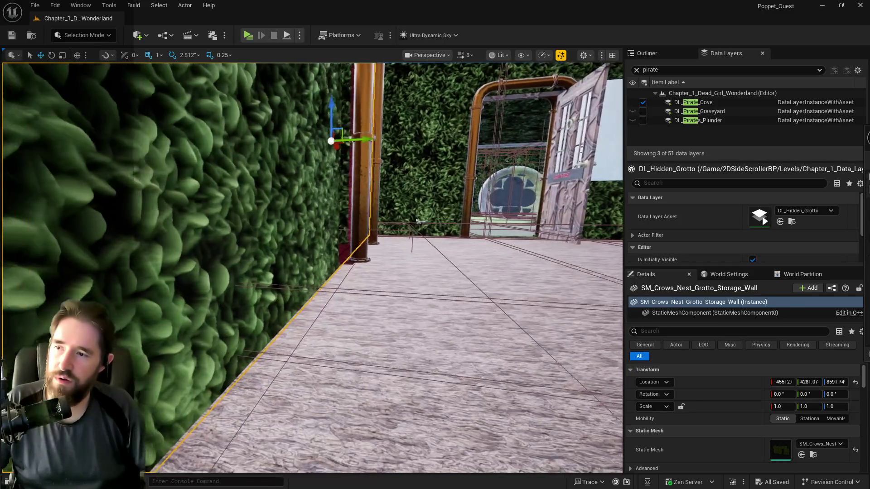
key(w)
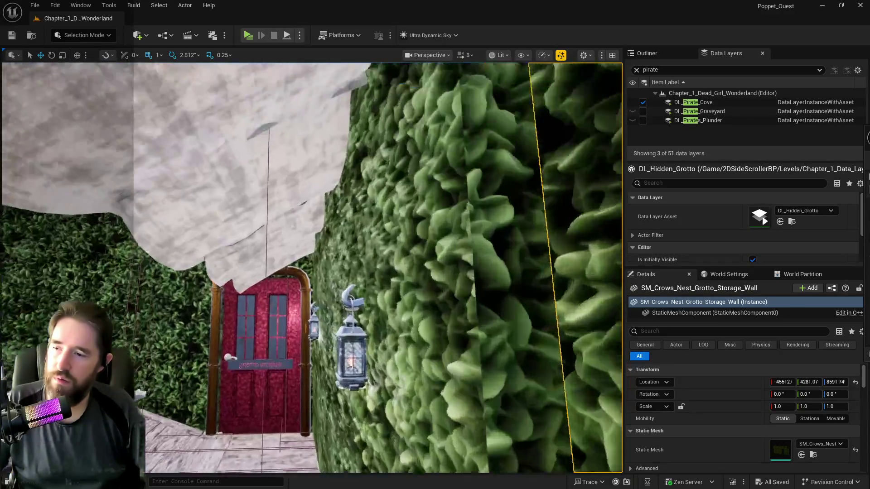
key(s)
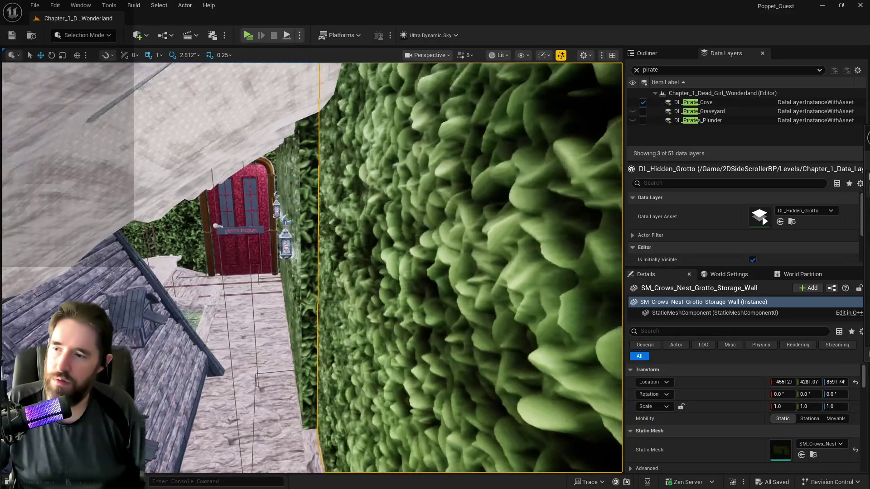
Slide SM_Grotto_Washroom_Hidden_Grotto_Wall along Y to 4253.0
click(309, 271)
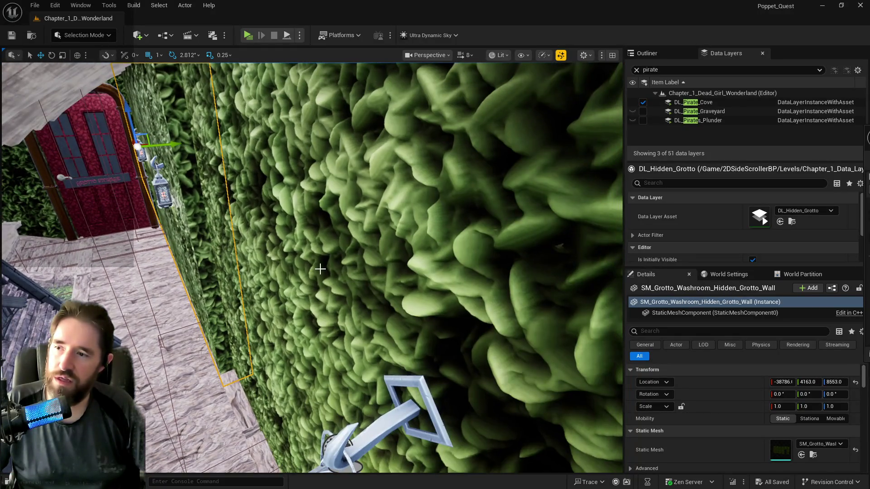
click(320, 267)
click(310, 203)
key(s)
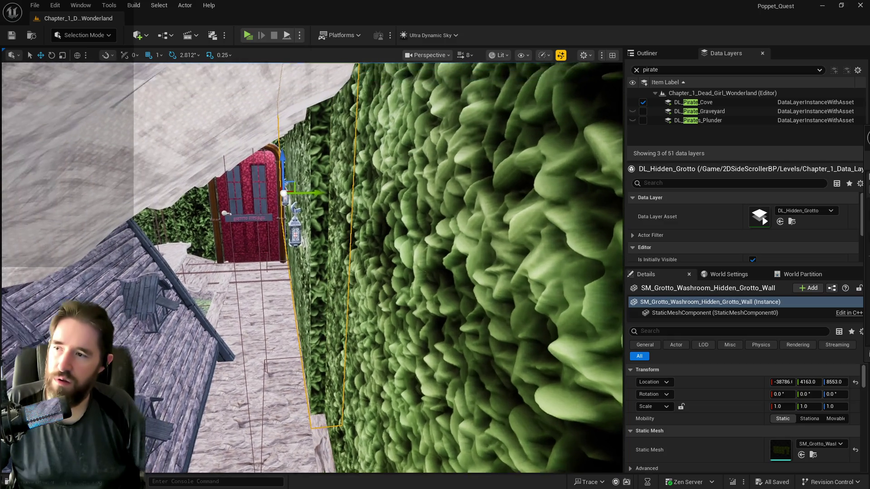
drag(314, 201, 316, 201)
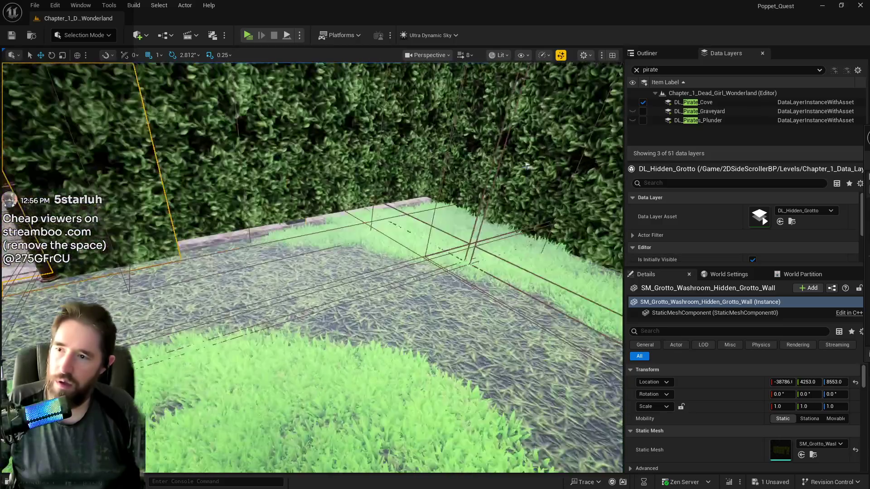
Move door BP_Door_77 along Y from 4241.92 to 4392.92
click(450, 169)
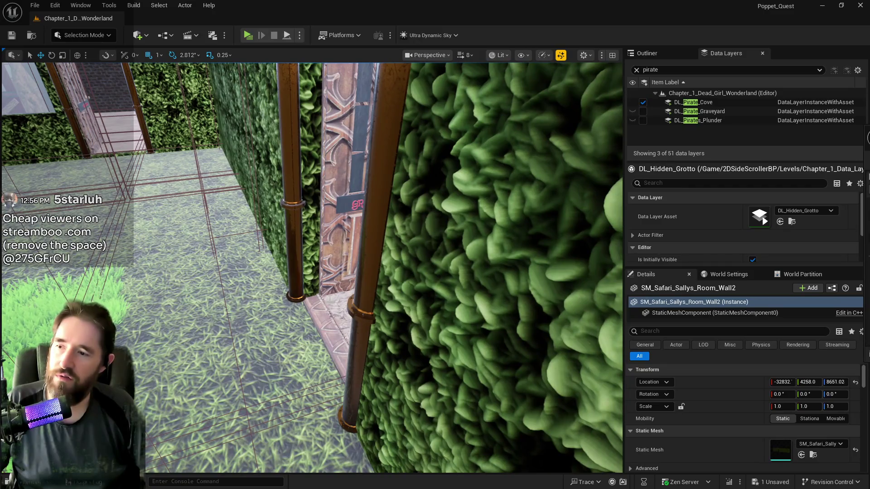
click(319, 310)
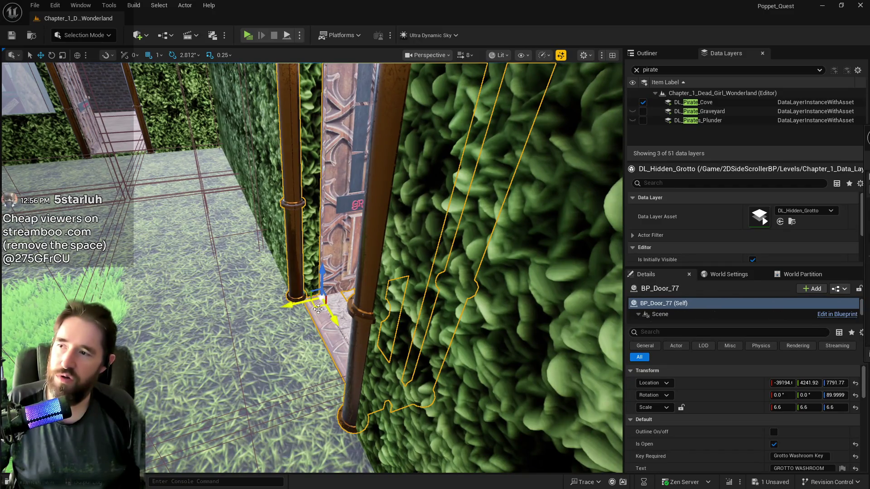
drag(293, 306, 236, 316)
scroll(293, 311, up, 5)
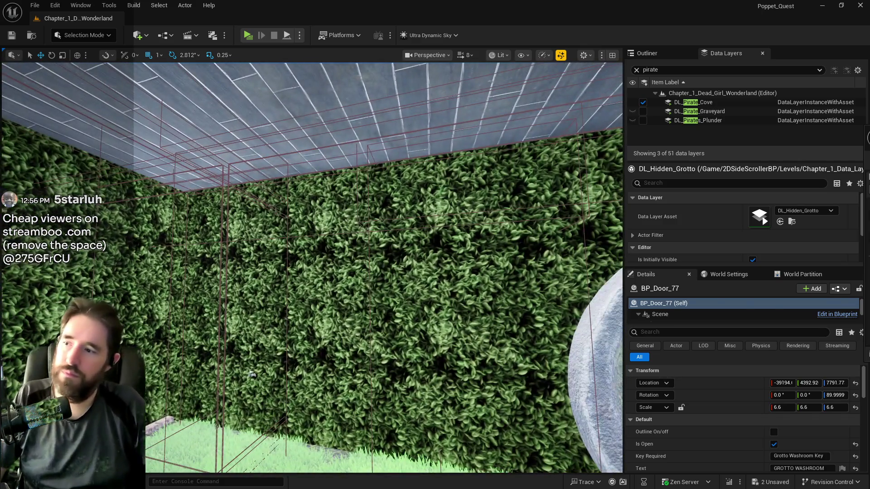
Select the SM_Safari_Sallys_Room_Wall2 hedge and fly through the hedge rooms past the brick building
click(252, 376)
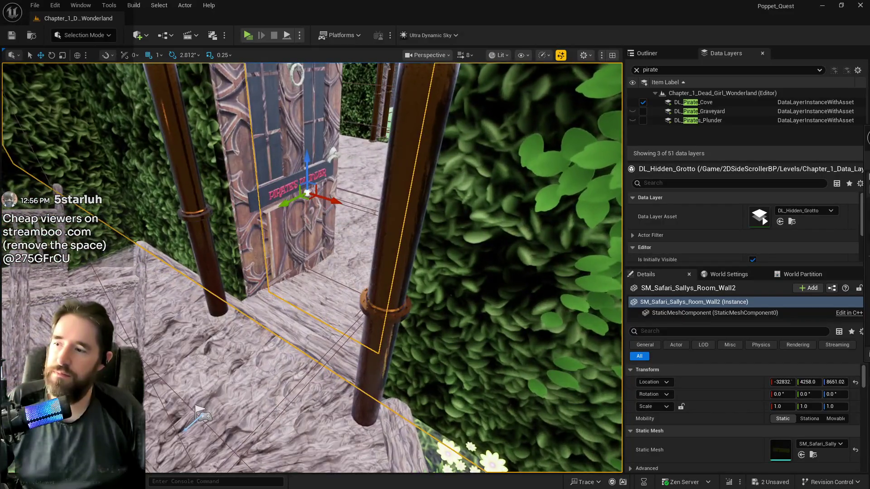
scroll(312, 268, down, 5)
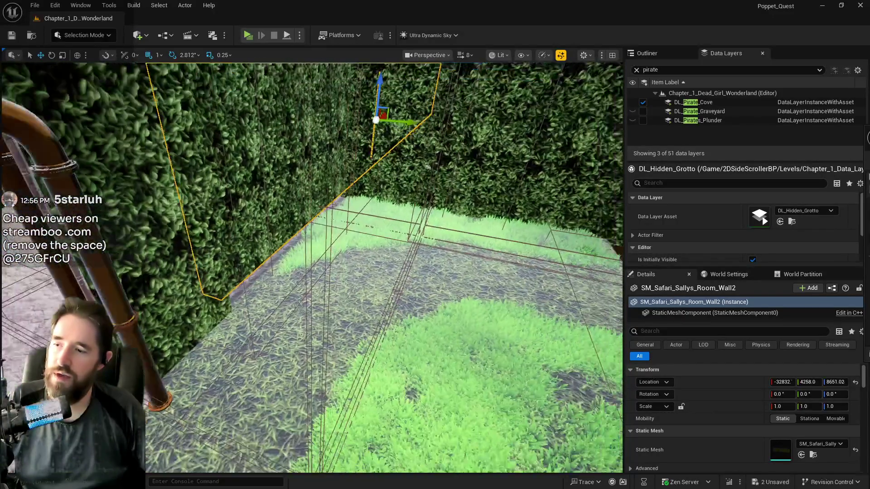
key(w)
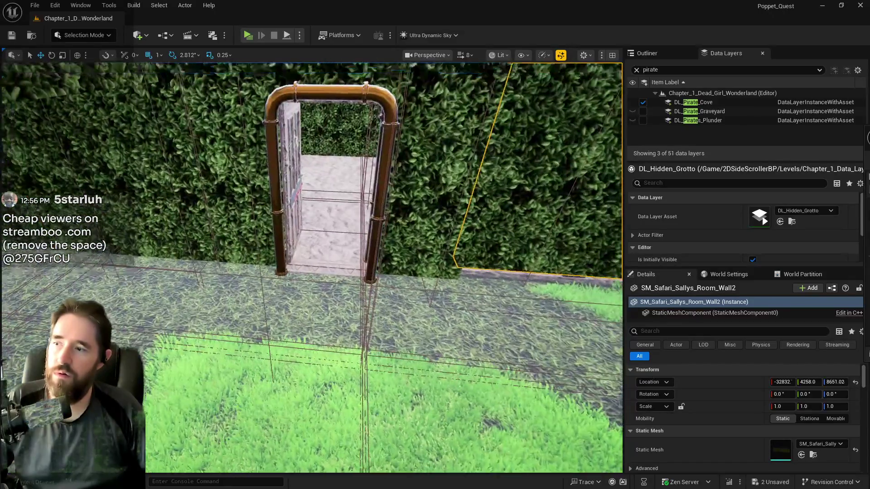
key(w)
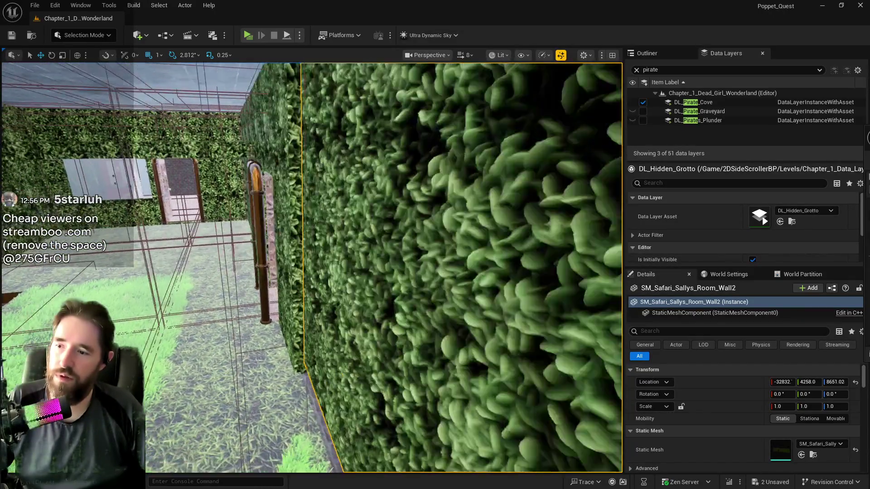
key(w)
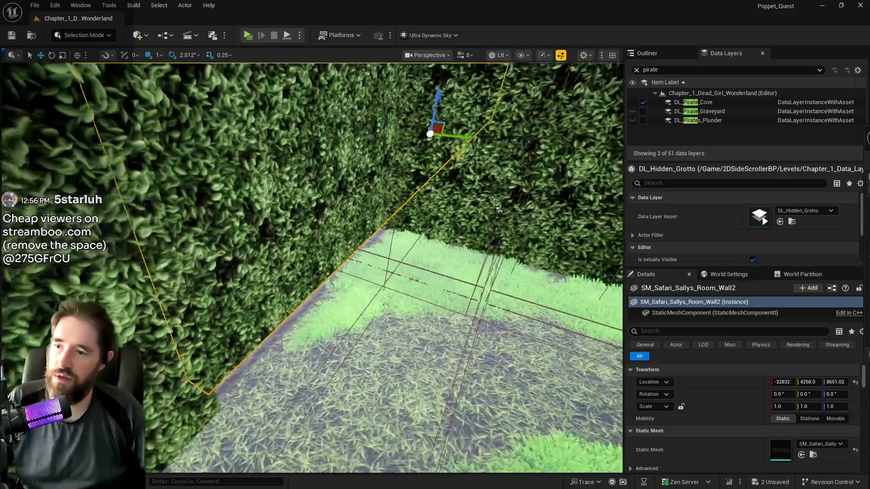
key(w)
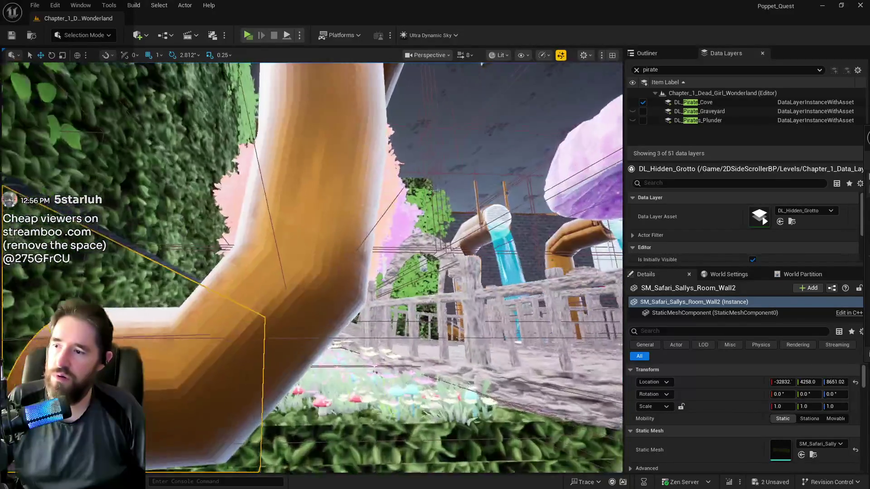
key(w)
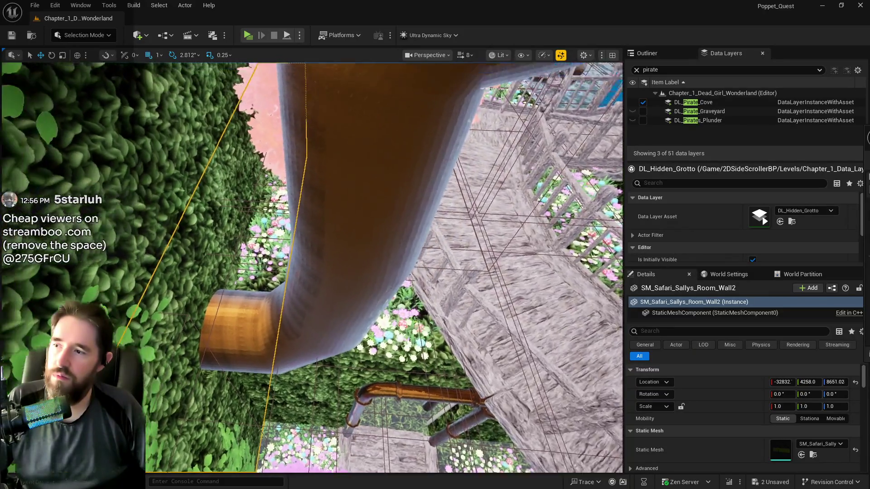
key(w)
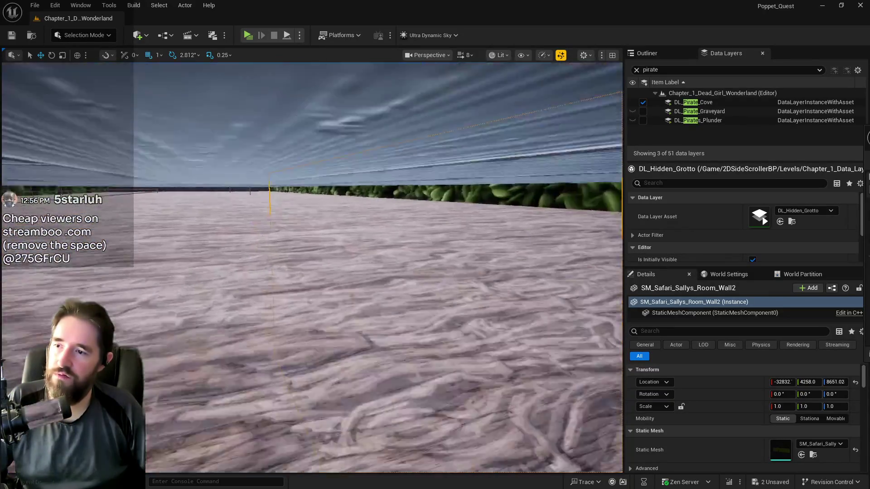
key(w)
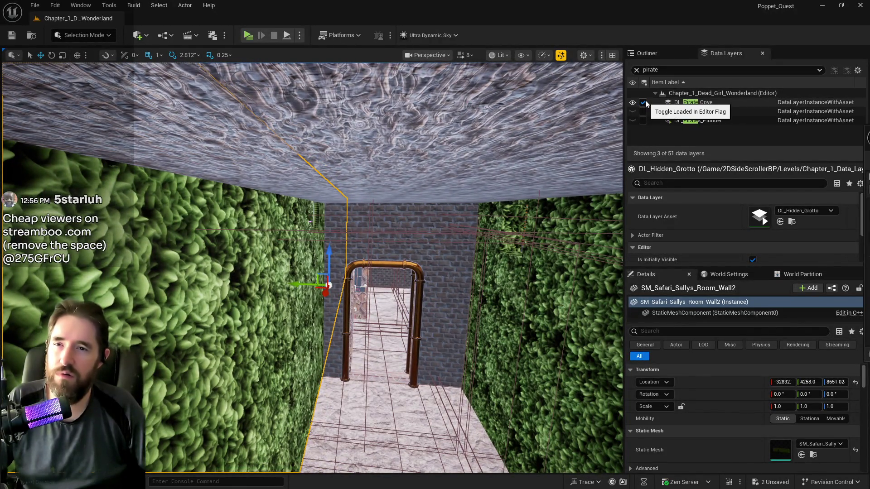
Unload DL_Pirate_Cove, then search 'gan' and load DL_Gangway
click(643, 102)
click(658, 69)
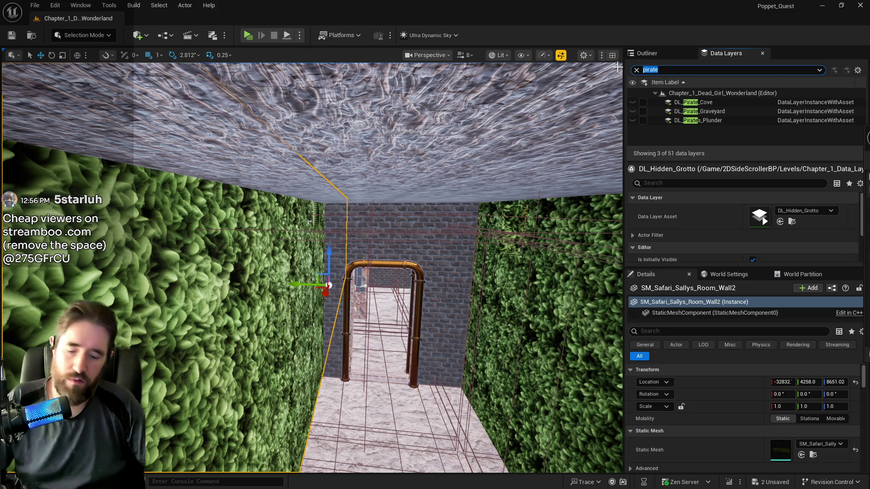
text(gay)
key(BackSpace)
text(ng)
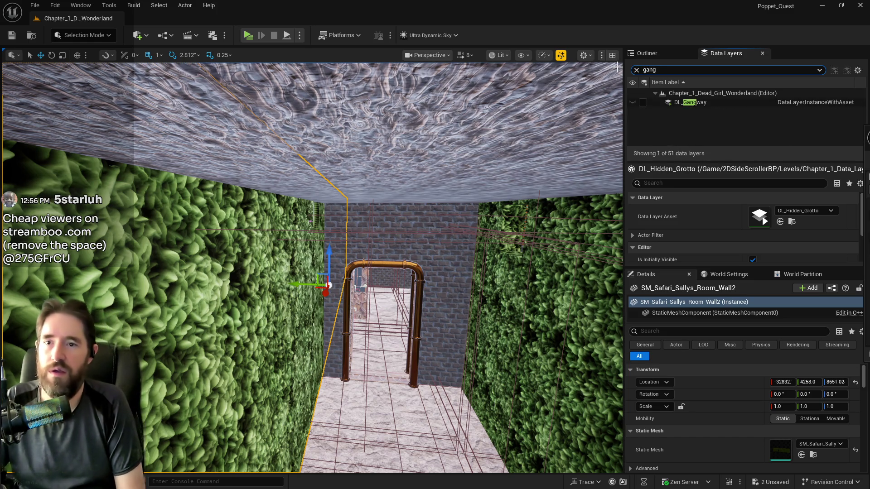
click(644, 102)
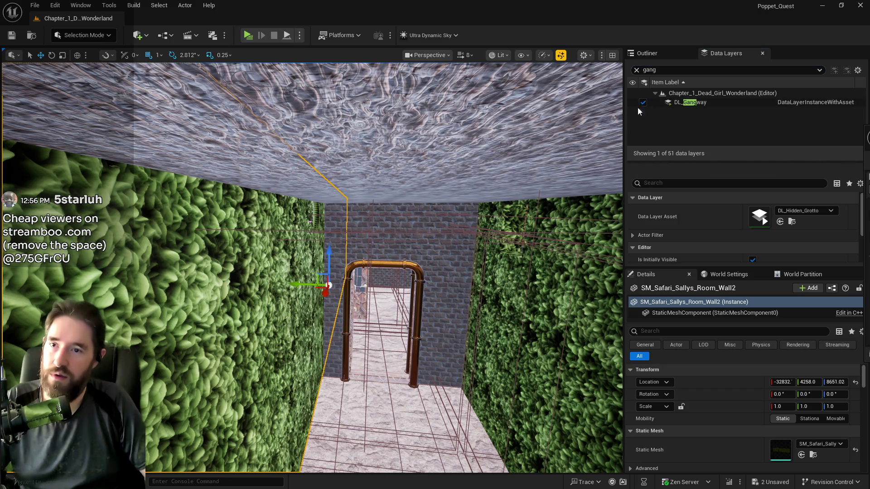